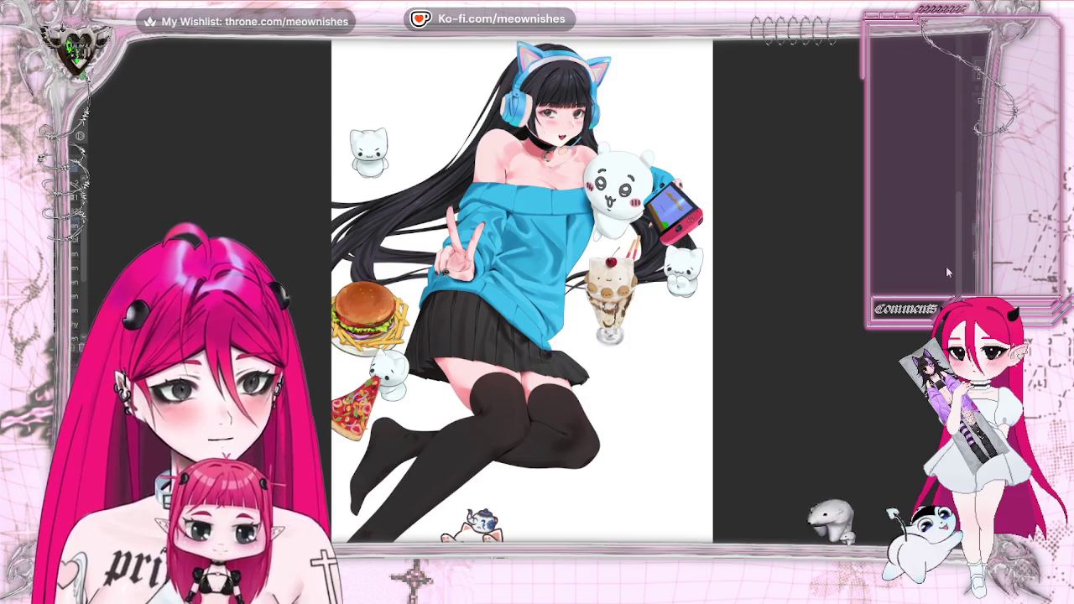
- Zoom in on the girl's neck, collarbones and crescent-charm choker
{"action": "scroll", "coordinate": [946, 268], "scroll_direction": "up", "scroll_amount": 3}
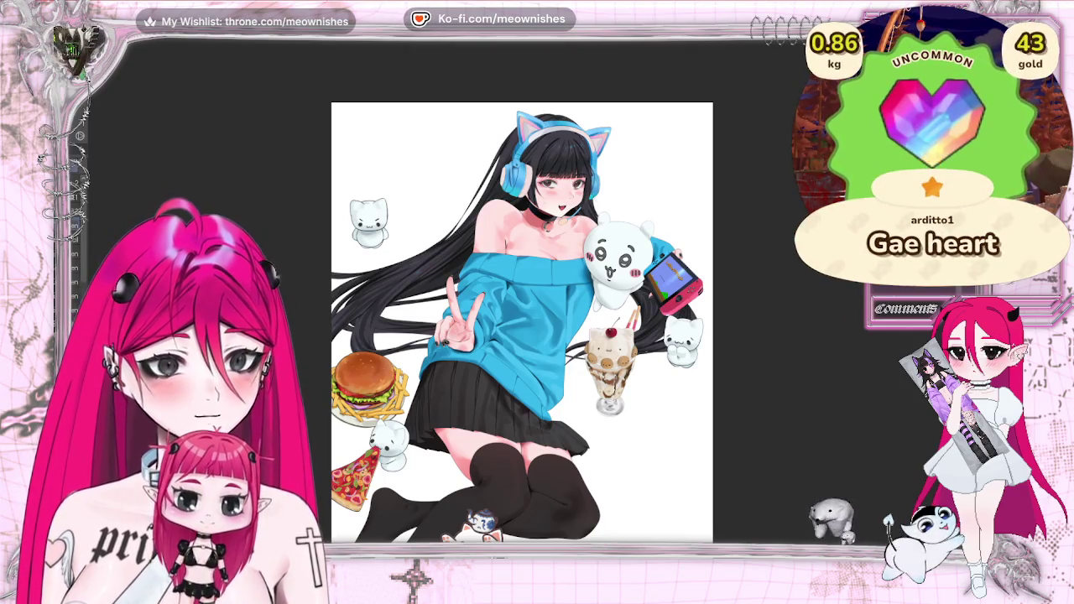
{"action": "scroll", "coordinate": [522, 323], "scroll_direction": "up", "scroll_amount": 1}
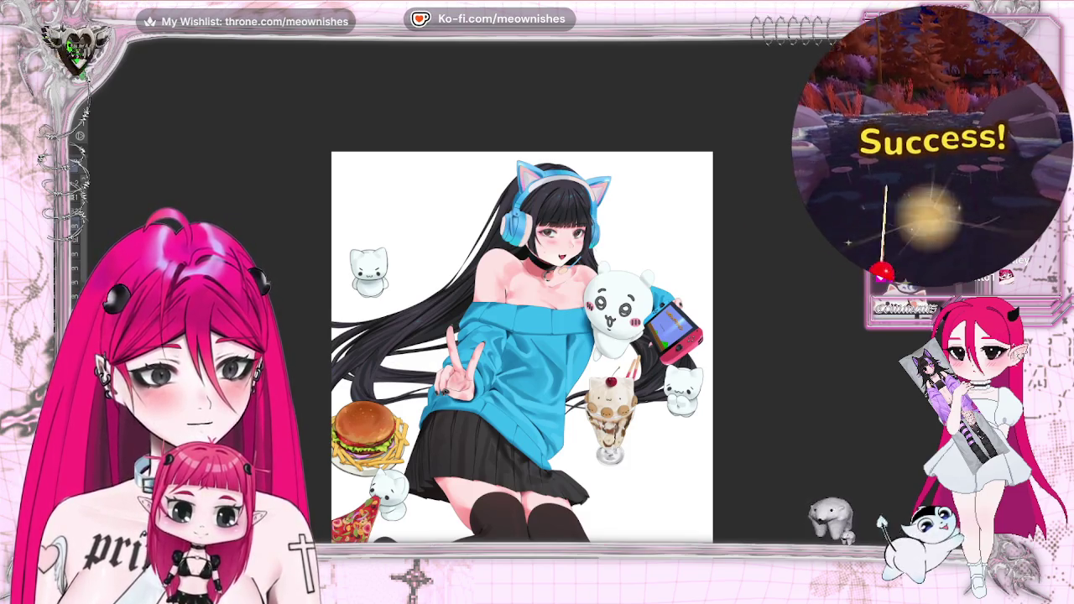
{"action": "scroll", "coordinate": [525, 314], "scroll_direction": "up", "scroll_amount": 5}
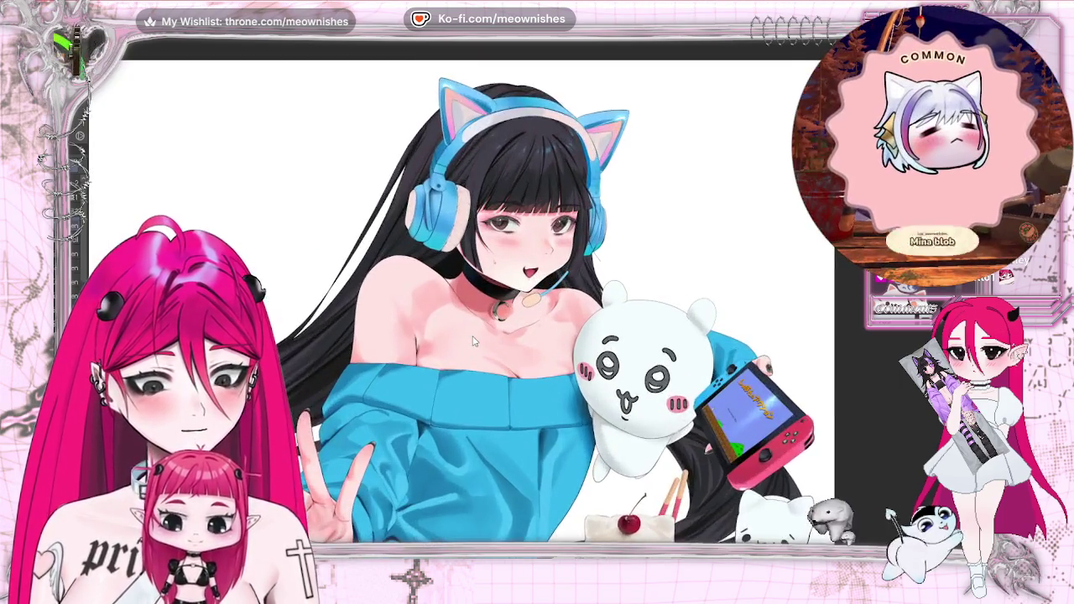
{"action": "scroll", "coordinate": [526, 314], "scroll_direction": "up", "scroll_amount": 3}
- Browse the stream game panel's item, exchange and cat-item tabs, then close it
{"action": "scroll", "coordinate": [526, 313], "scroll_direction": "up", "scroll_amount": 2}
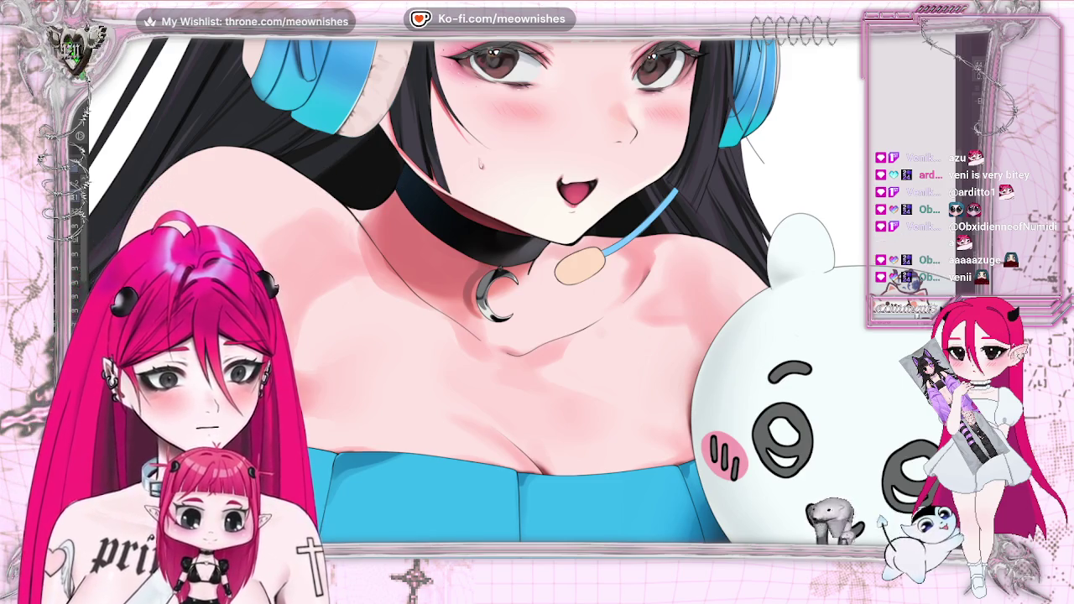
{"action": "left_click", "coordinate": [877, 104]}
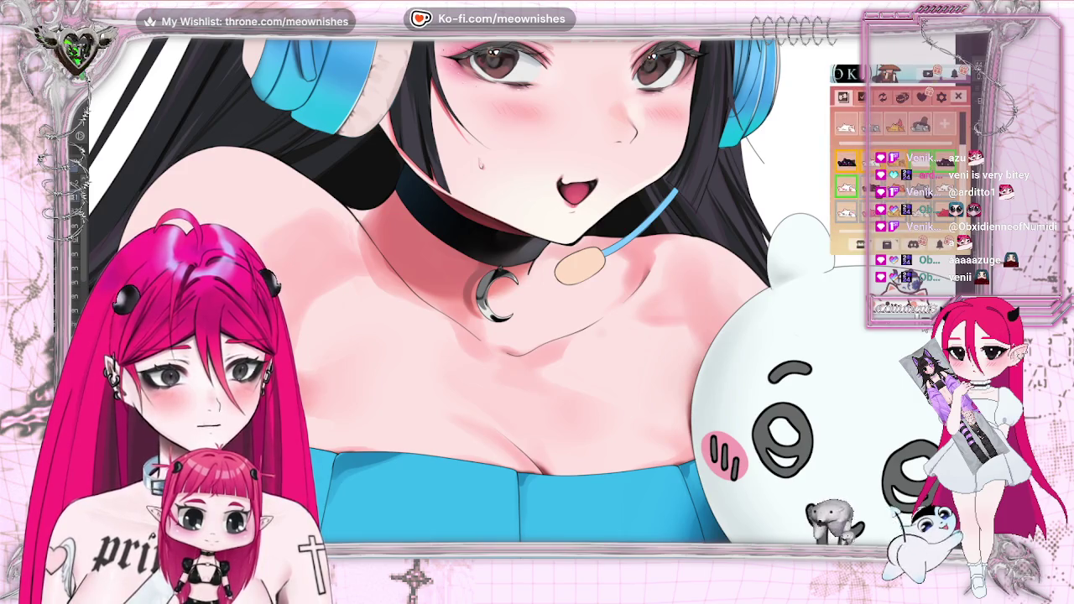
{"action": "left_click", "coordinate": [877, 104]}
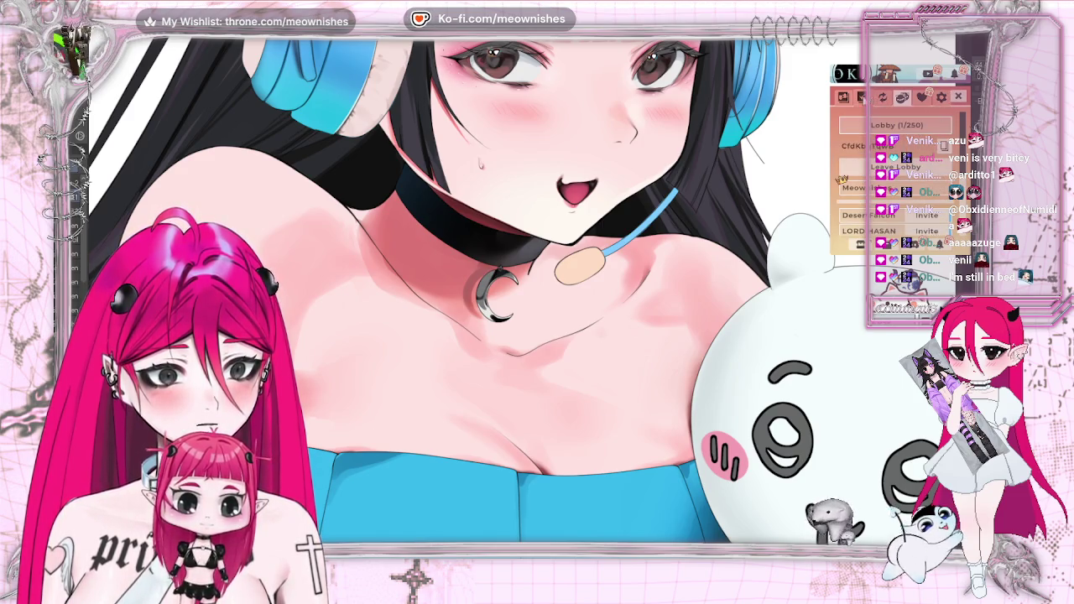
{"action": "left_click", "coordinate": [844, 98]}
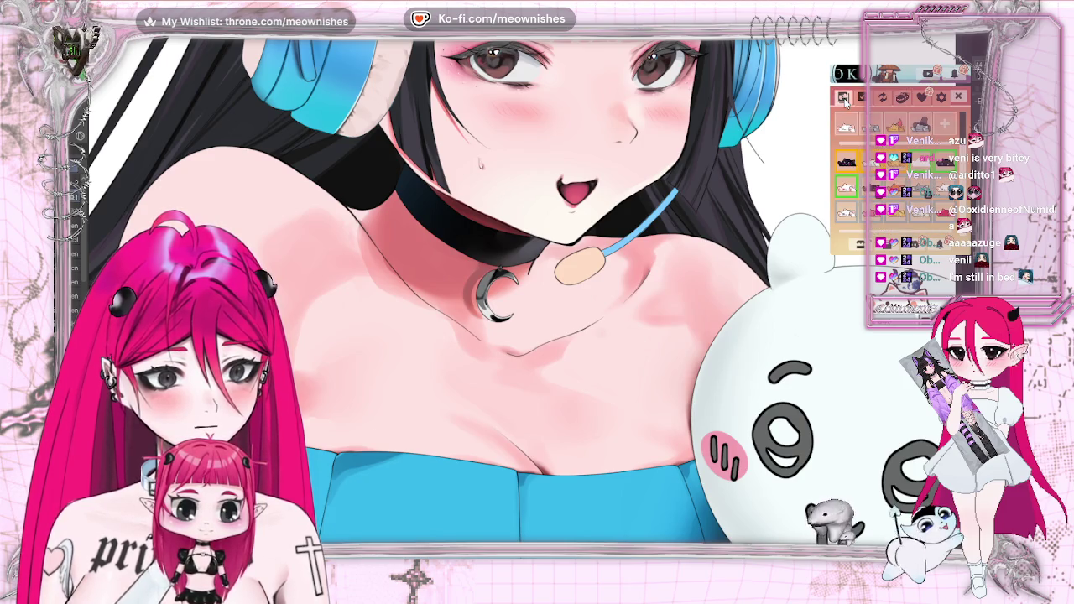
{"action": "left_click", "coordinate": [958, 97]}
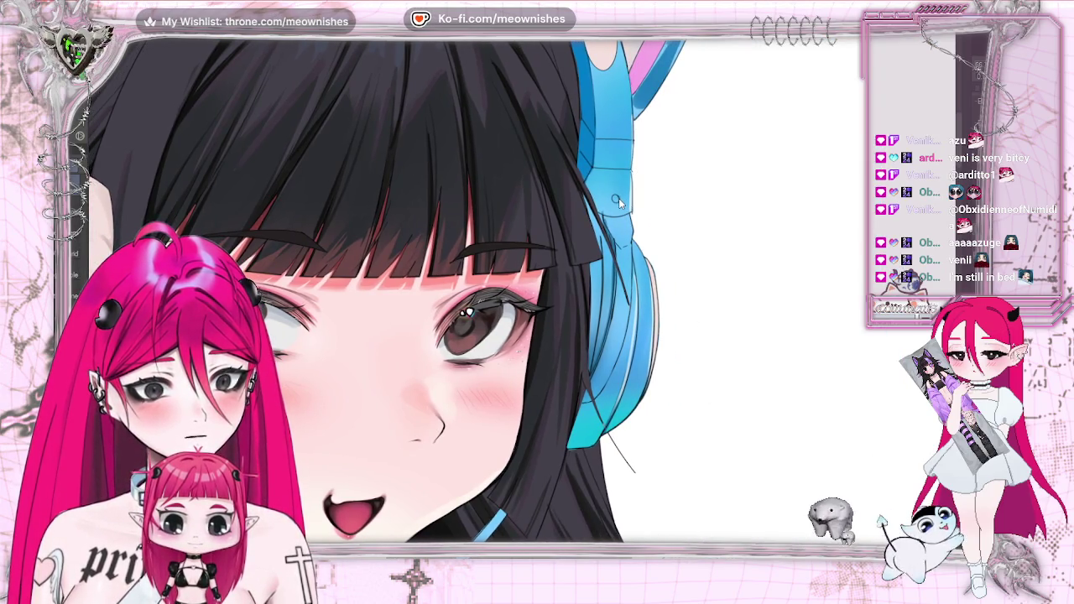
- Undo the last headphone colouring and select the headphone's round button
{"action": "key", "text": "ctrl+z"}
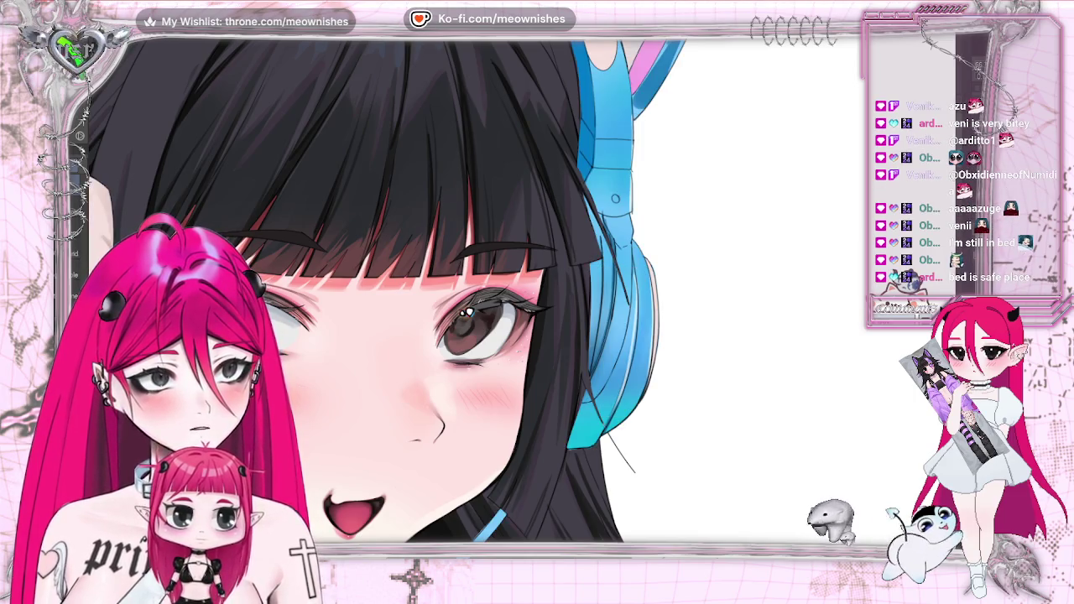
{"action": "scroll", "coordinate": [437, 319], "scroll_direction": "up", "scroll_amount": 2}
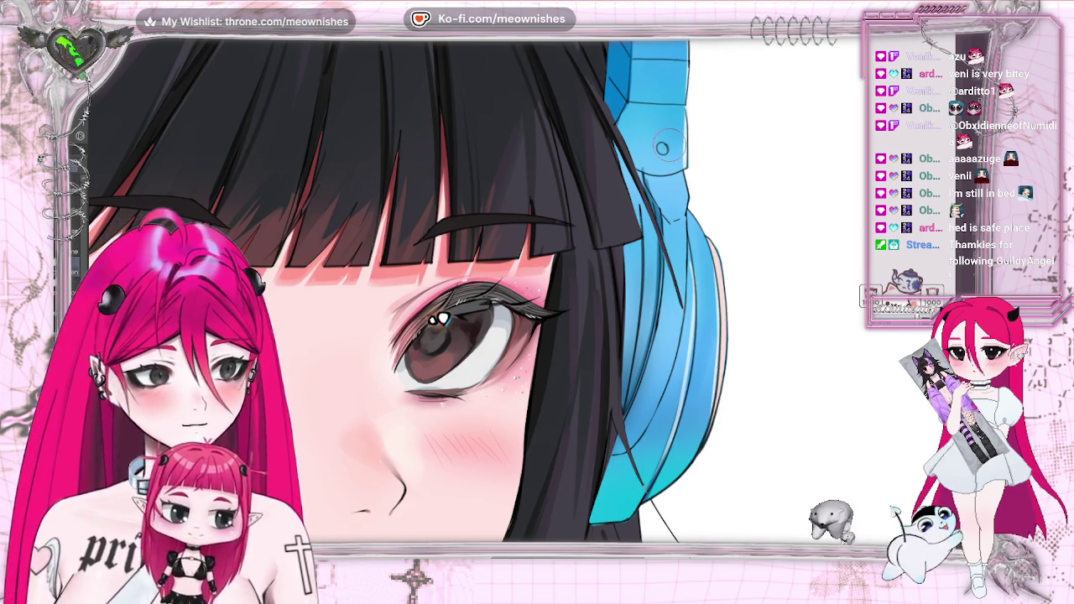
{"action": "key", "text": "ctrl+a"}
- Scale and reposition the headphone button, apply it, deselect, and mirror the view to check
{"action": "left_click", "coordinate": [707, 184]}
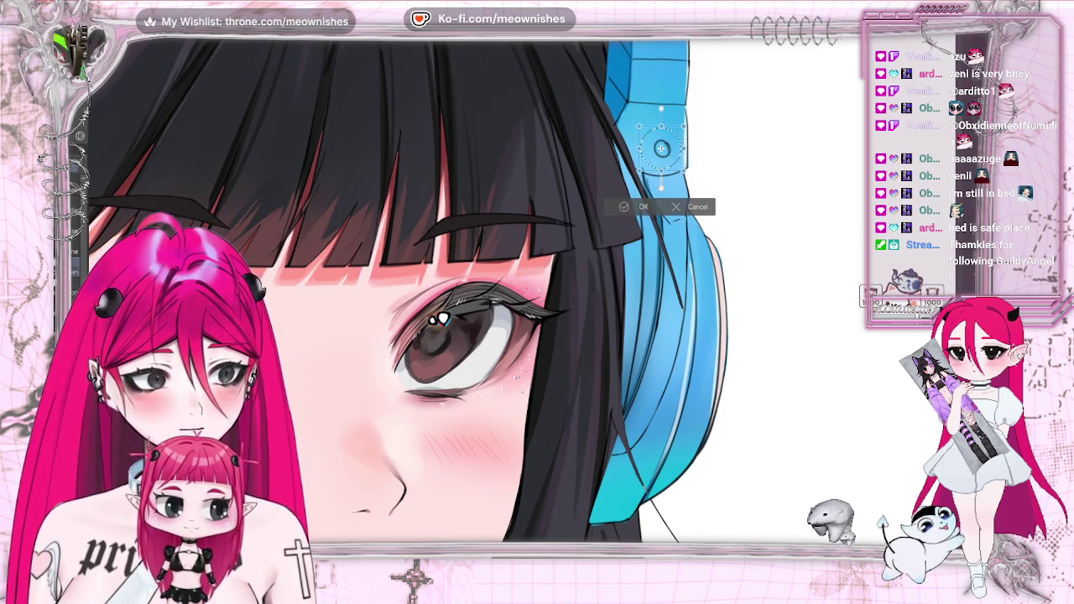
{"action": "key", "text": "ctrl+minus"}
{"action": "key", "text": "ctrl+plus"}
{"action": "key", "text": "ctrl+plus"}
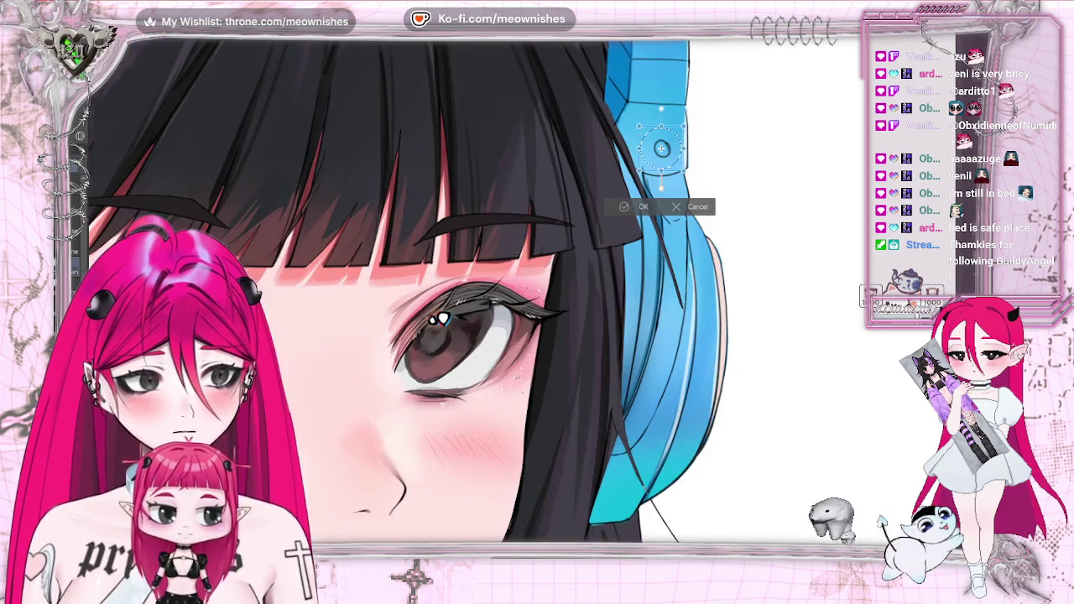
{"action": "key", "text": "Return"}
{"action": "key", "text": "ctrl+d"}
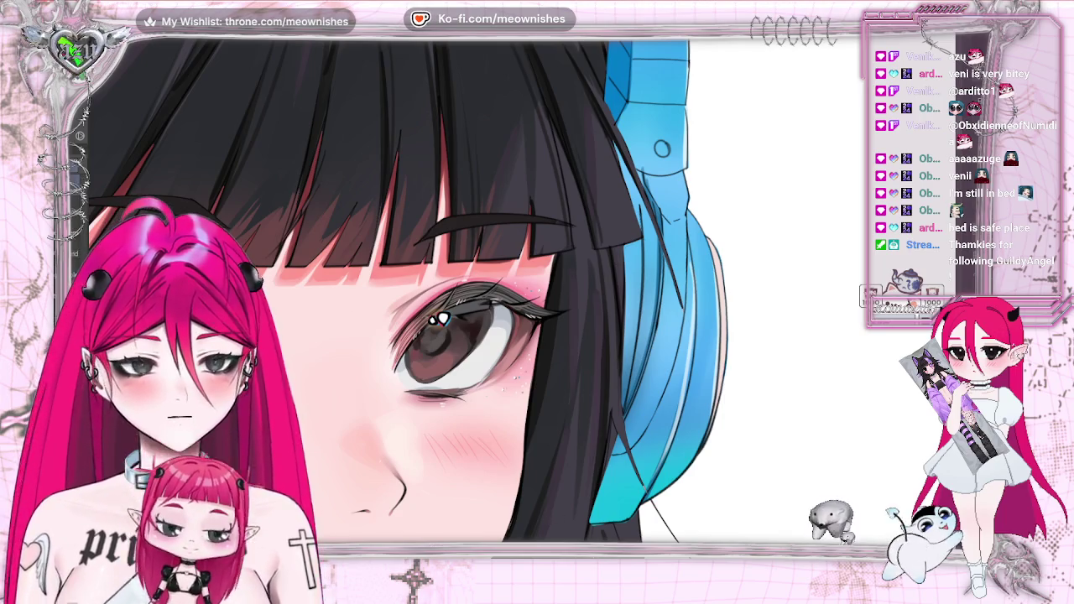
{"action": "key", "text": "h"}
{"action": "left_click_drag", "start_coordinate": [470, 319], "coordinate": [545, 327]}
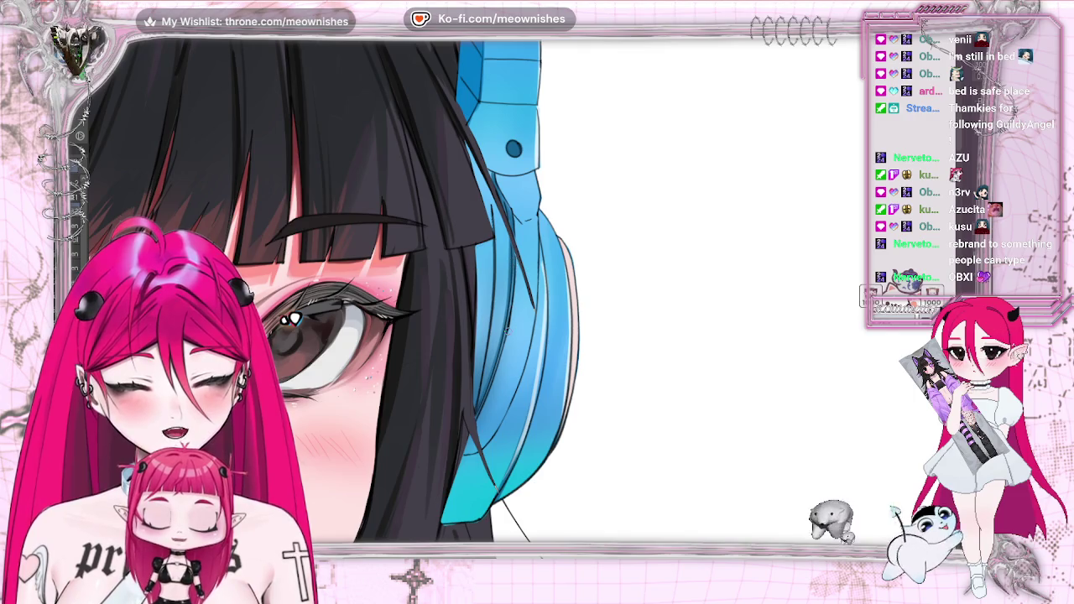
- Draw two dark hair strands along the edge where the bangs meet the headphone
{"action": "left_click_drag", "start_coordinate": [476, 268], "coordinate": [477, 376]}
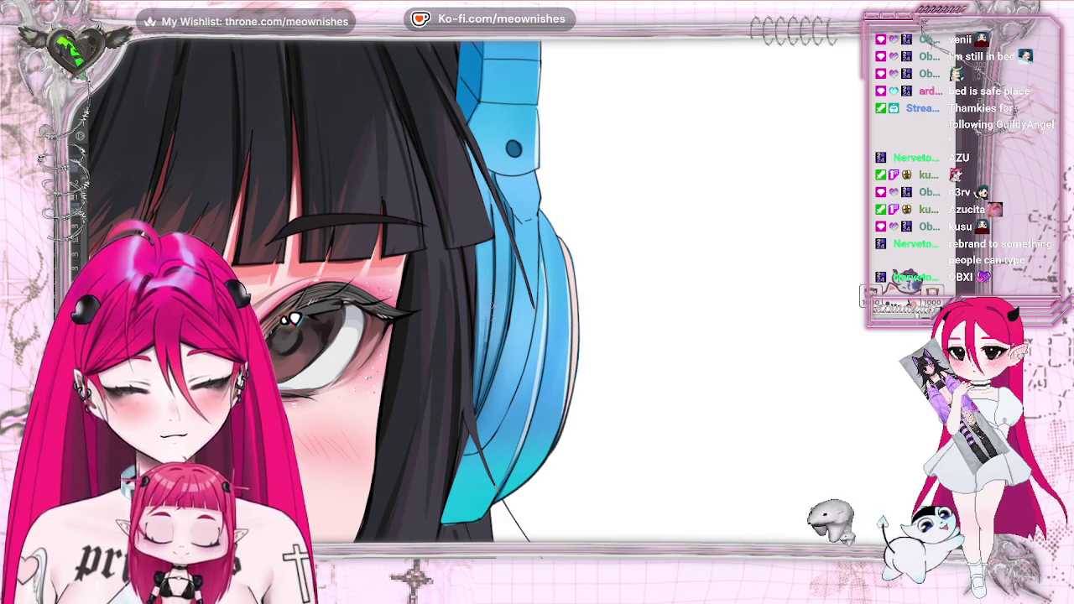
{"action": "left_click_drag", "start_coordinate": [489, 353], "coordinate": [485, 187]}
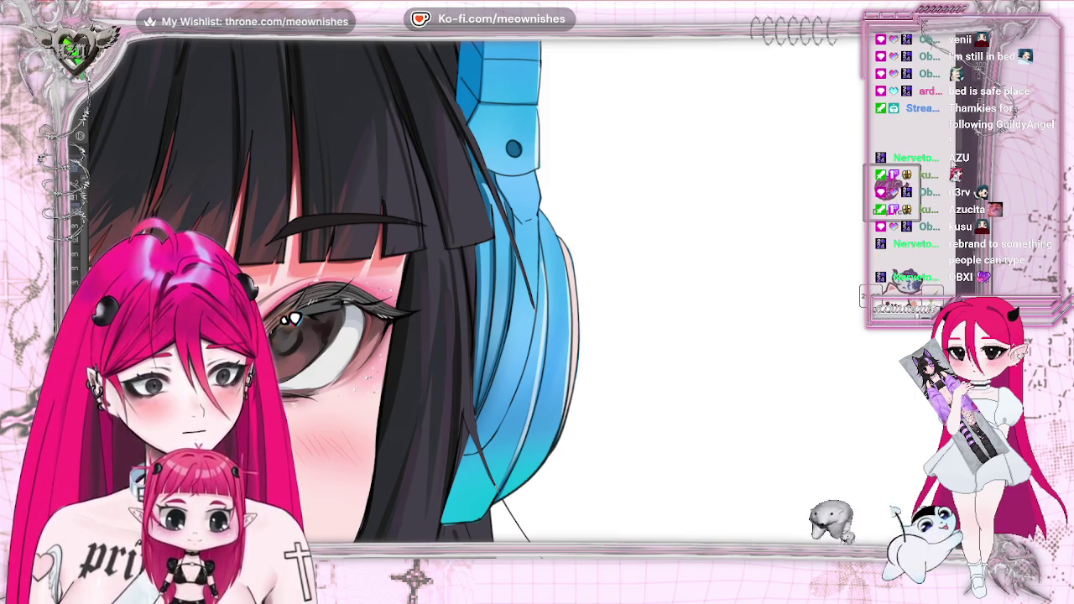
{"action": "scroll", "coordinate": [352, 294], "scroll_direction": "up", "scroll_amount": 5}
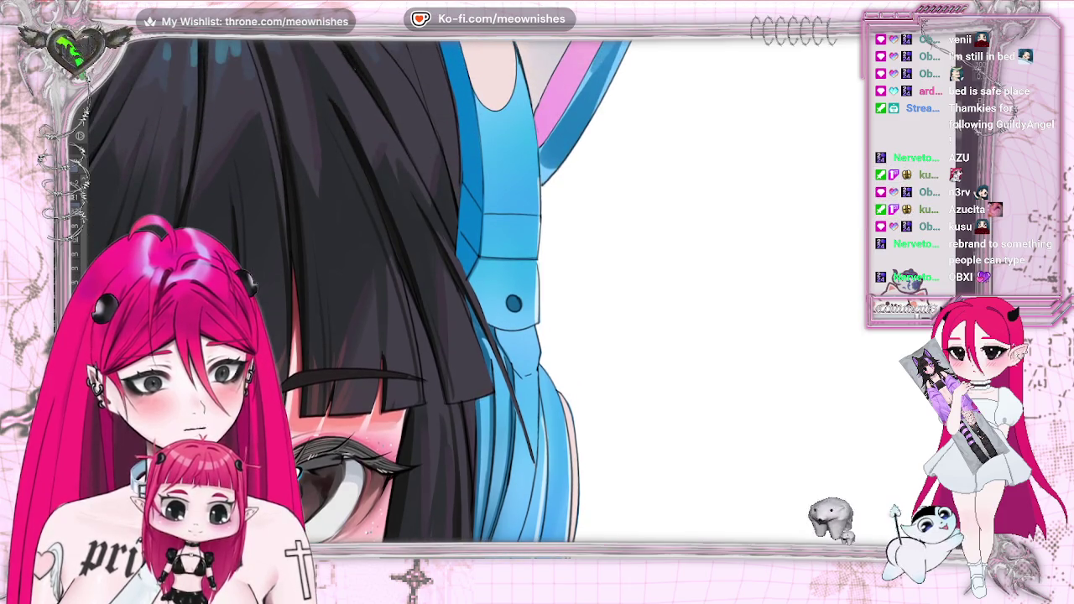
{"action": "scroll", "coordinate": [352, 294], "scroll_direction": "up", "scroll_amount": 2}
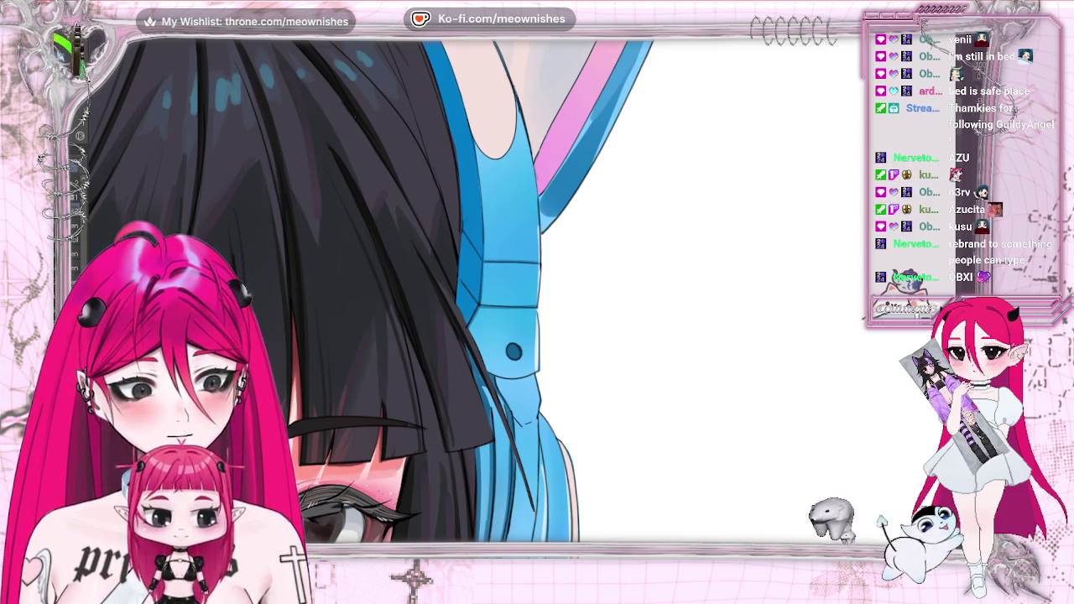
{"action": "key", "text": "ctrl+0"}
{"action": "scroll", "coordinate": [495, 336], "scroll_direction": "down", "scroll_amount": 3}
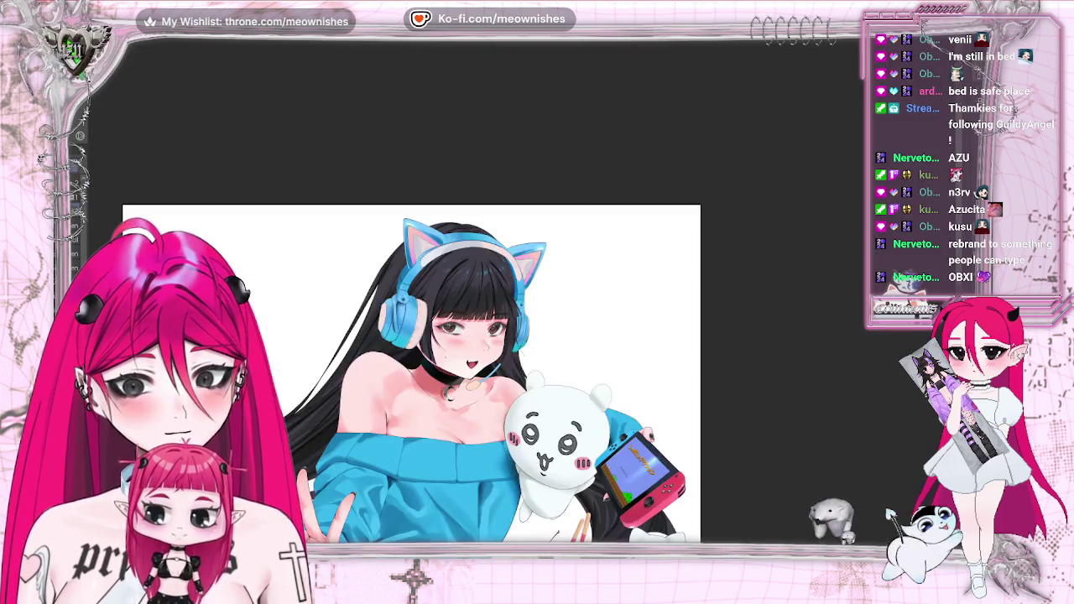
{"action": "scroll", "coordinate": [495, 336], "scroll_direction": "down", "scroll_amount": 2}
{"action": "scroll", "coordinate": [495, 336], "scroll_direction": "down", "scroll_amount": 1}
{"action": "scroll", "coordinate": [504, 310], "scroll_direction": "up", "scroll_amount": 3}
{"action": "scroll", "coordinate": [504, 311], "scroll_direction": "up", "scroll_amount": 1}
{"action": "scroll", "coordinate": [504, 311], "scroll_direction": "up", "scroll_amount": 1}
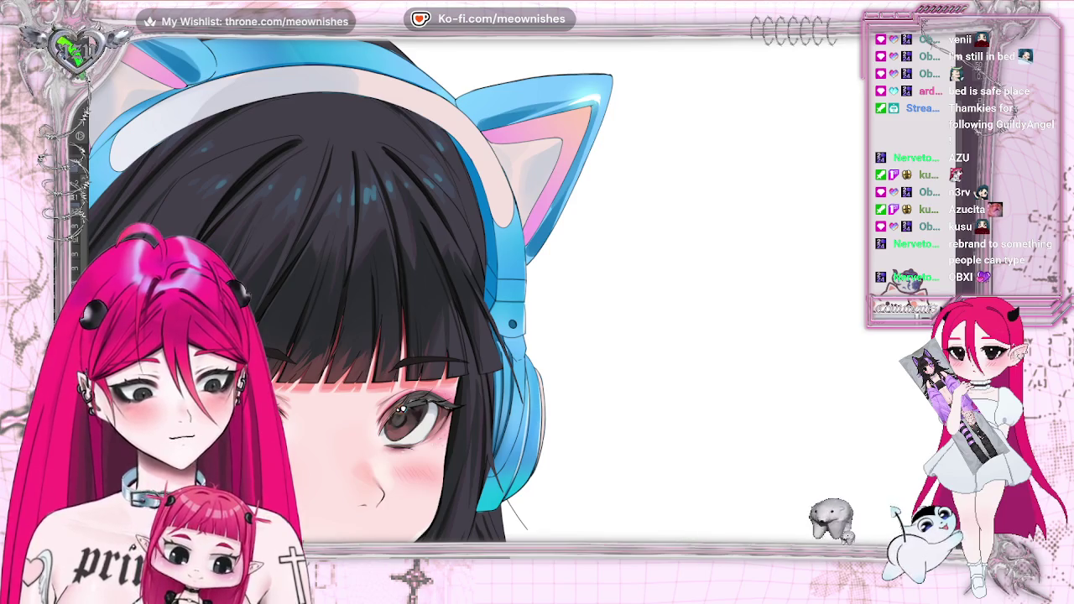
{"action": "scroll", "coordinate": [470, 294], "scroll_direction": "down", "scroll_amount": 1}
{"action": "scroll", "coordinate": [470, 294], "scroll_direction": "up", "scroll_amount": 1}
{"action": "scroll", "coordinate": [503, 336], "scroll_direction": "right", "scroll_amount": 2}
{"action": "scroll", "coordinate": [504, 336], "scroll_direction": "right", "scroll_amount": 2}
{"action": "scroll", "coordinate": [503, 336], "scroll_direction": "left", "scroll_amount": 1}
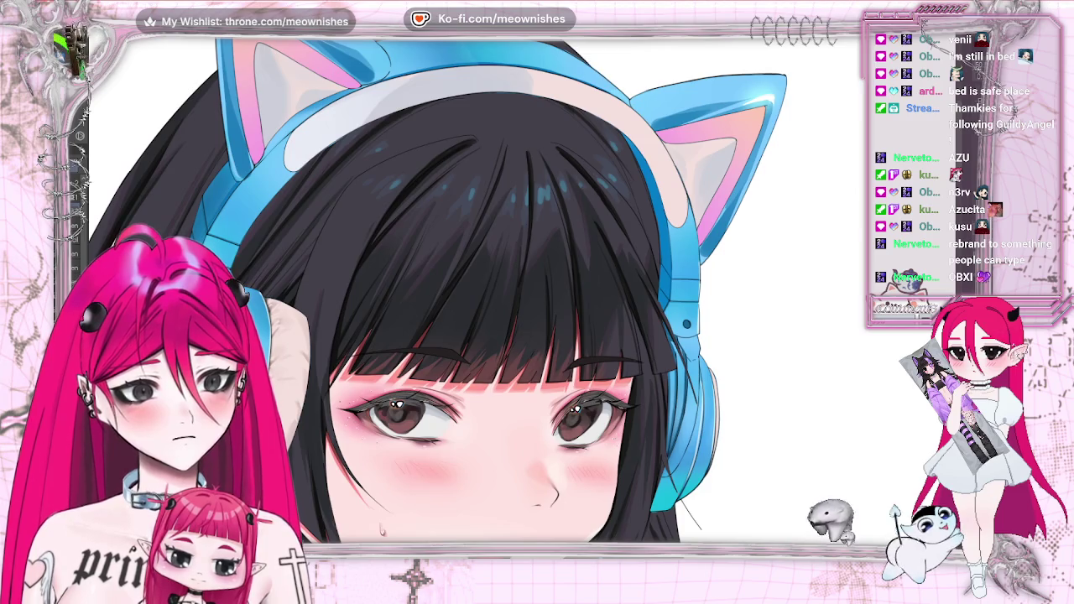
{"action": "scroll", "coordinate": [504, 335], "scroll_direction": "left", "scroll_amount": 2}
{"action": "scroll", "coordinate": [503, 336], "scroll_direction": "left", "scroll_amount": 1}
{"action": "scroll", "coordinate": [503, 336], "scroll_direction": "left", "scroll_amount": 1}
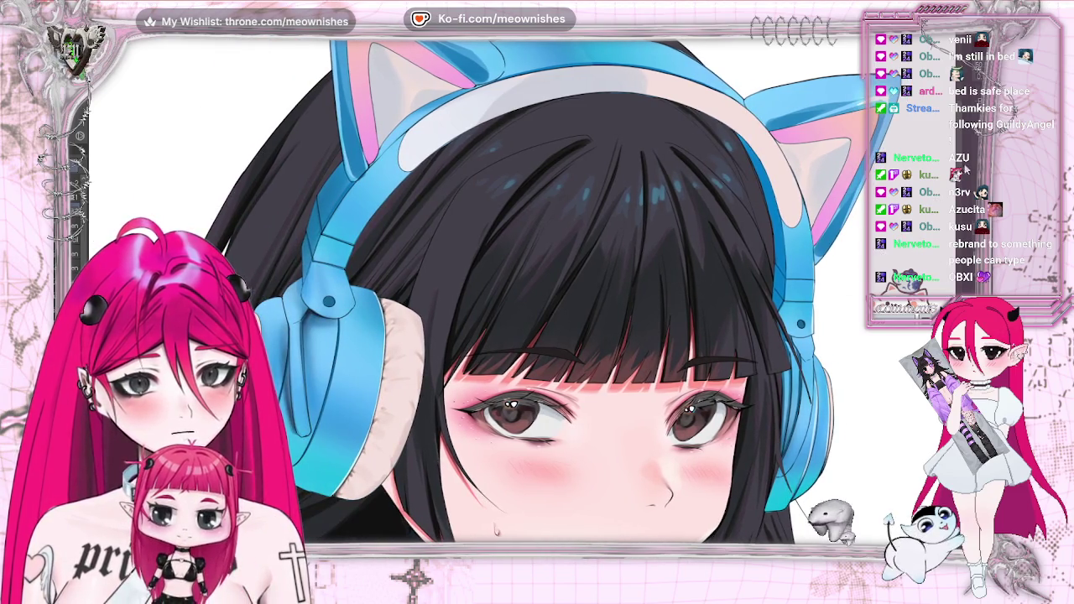
{"action": "scroll", "coordinate": [503, 336], "scroll_direction": "up", "scroll_amount": 3}
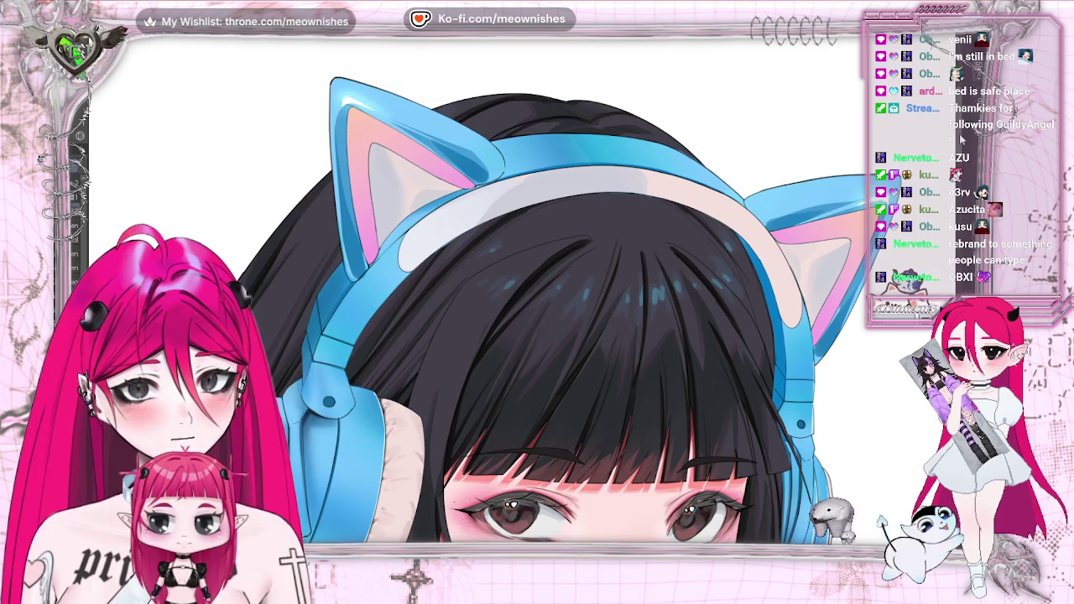
{"action": "scroll", "coordinate": [504, 336], "scroll_direction": "down", "scroll_amount": 1}
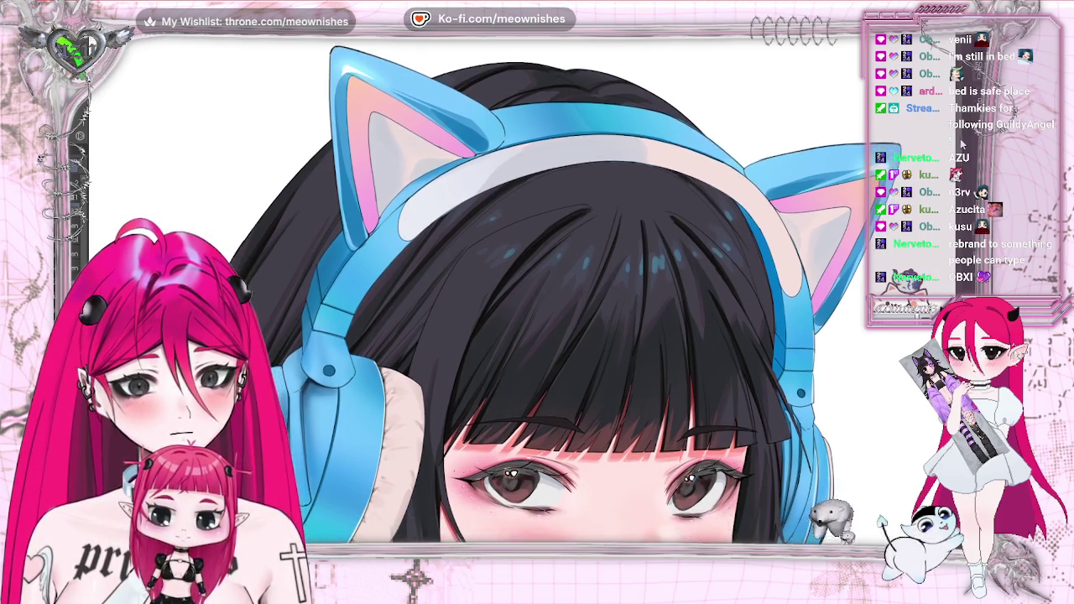
{"action": "scroll", "coordinate": [503, 336], "scroll_direction": "down", "scroll_amount": 1}
{"action": "scroll", "coordinate": [470, 336], "scroll_direction": "down", "scroll_amount": 3}
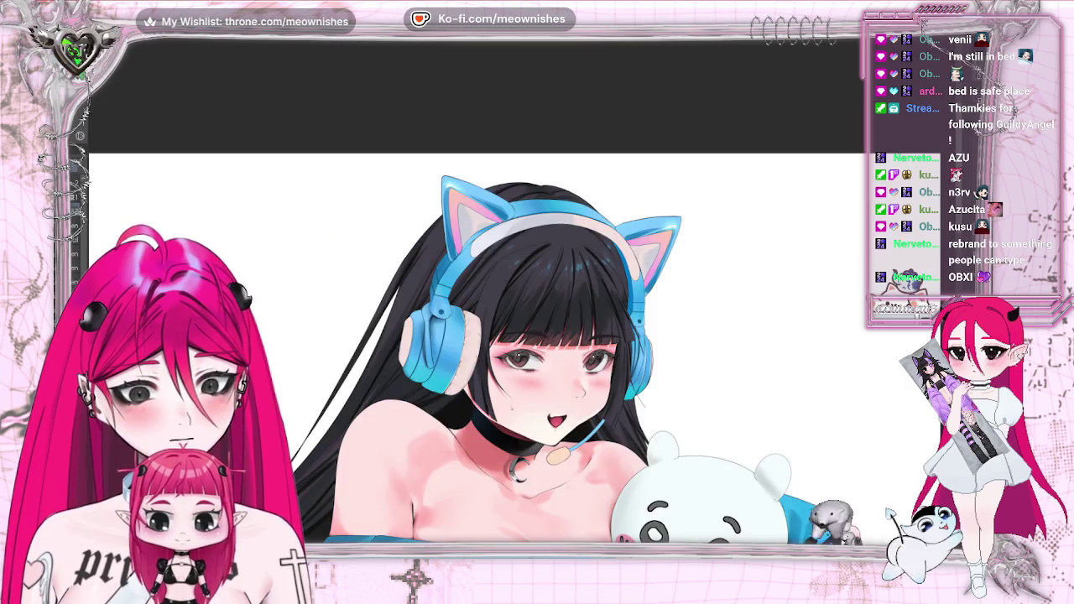
{"action": "scroll", "coordinate": [470, 335], "scroll_direction": "down", "scroll_amount": 2}
{"action": "scroll", "coordinate": [470, 336], "scroll_direction": "up", "scroll_amount": 1}
{"action": "scroll", "coordinate": [470, 336], "scroll_direction": "up", "scroll_amount": 1}
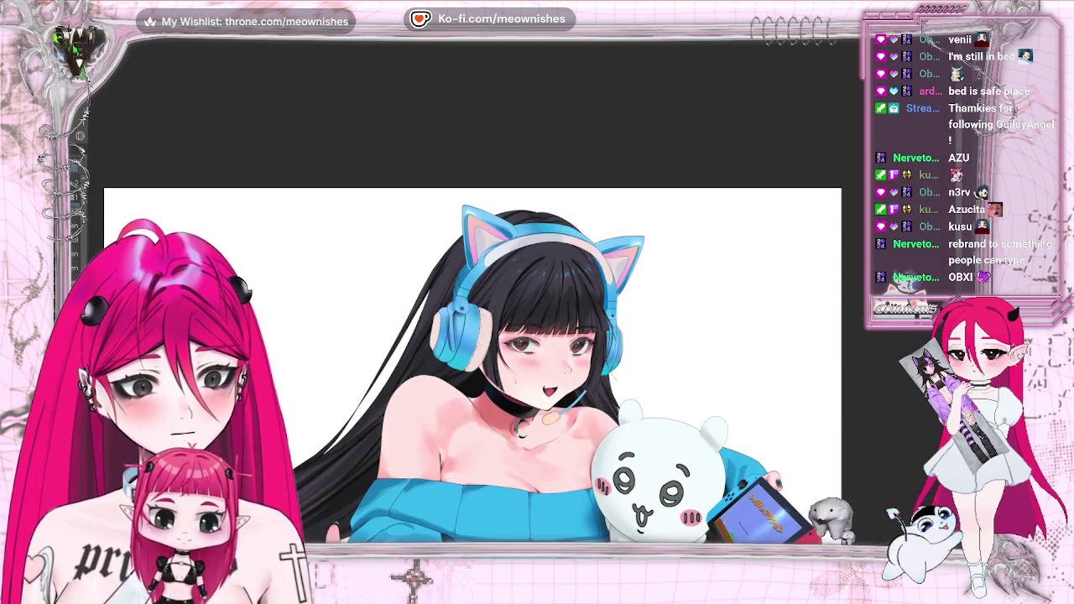
{"action": "scroll", "coordinate": [470, 336], "scroll_direction": "down", "scroll_amount": 1}
{"action": "scroll", "coordinate": [470, 336], "scroll_direction": "down", "scroll_amount": 2}
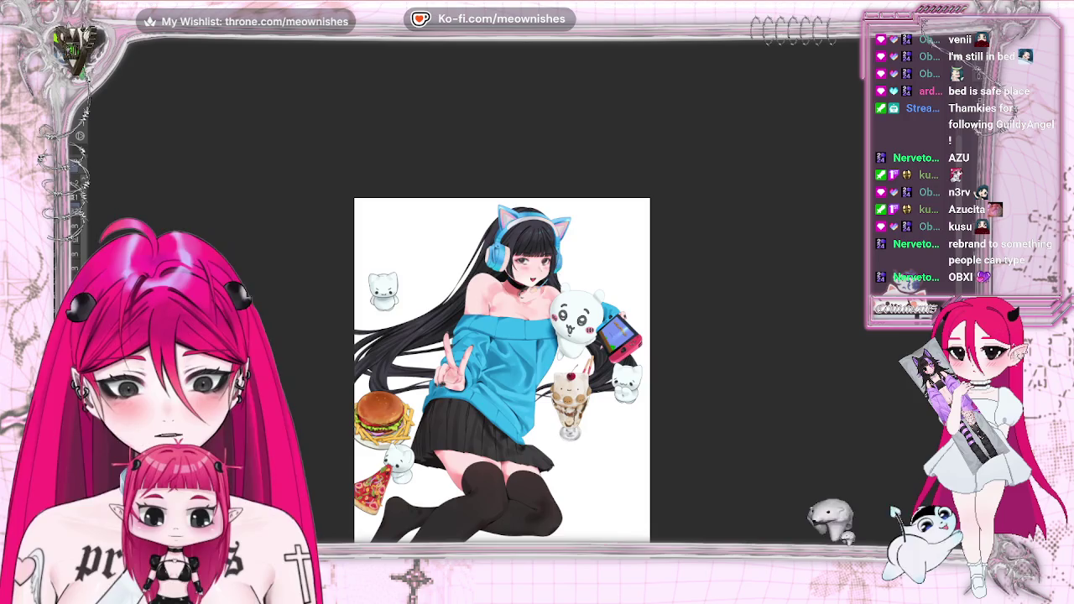
{"action": "key", "text": "h"}
{"action": "key", "text": "h"}
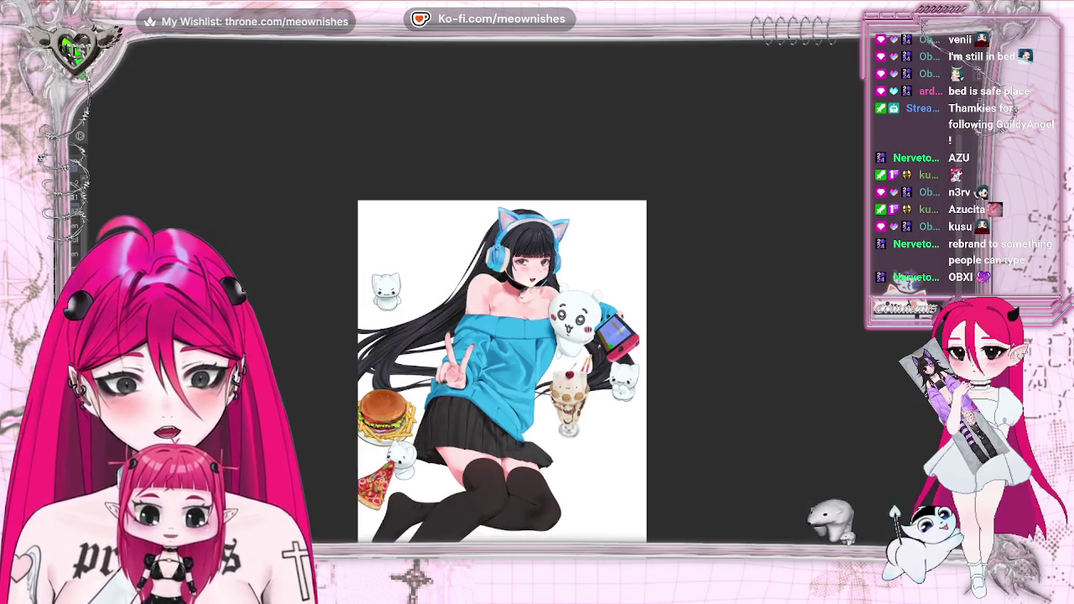
{"action": "scroll", "coordinate": [512, 350], "scroll_direction": "down", "scroll_amount": 2}
{"action": "scroll", "coordinate": [522, 300], "scroll_direction": "down", "scroll_amount": 2}
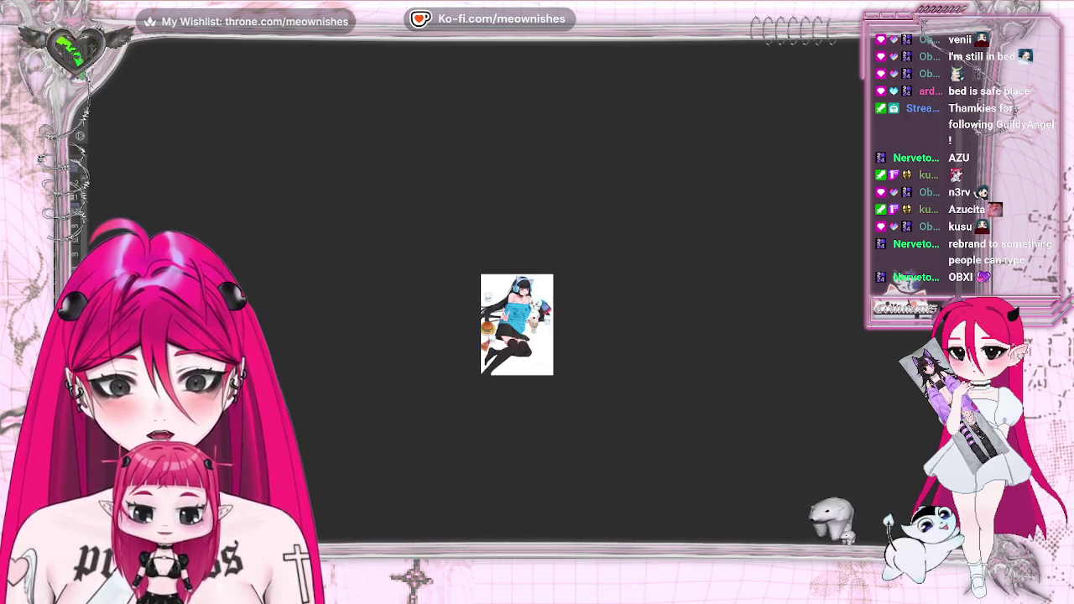
{"action": "scroll", "coordinate": [517, 302], "scroll_direction": "up", "scroll_amount": 5}
{"action": "scroll", "coordinate": [478, 290], "scroll_direction": "up", "scroll_amount": 1}
{"action": "key", "text": "ctrl+0"}
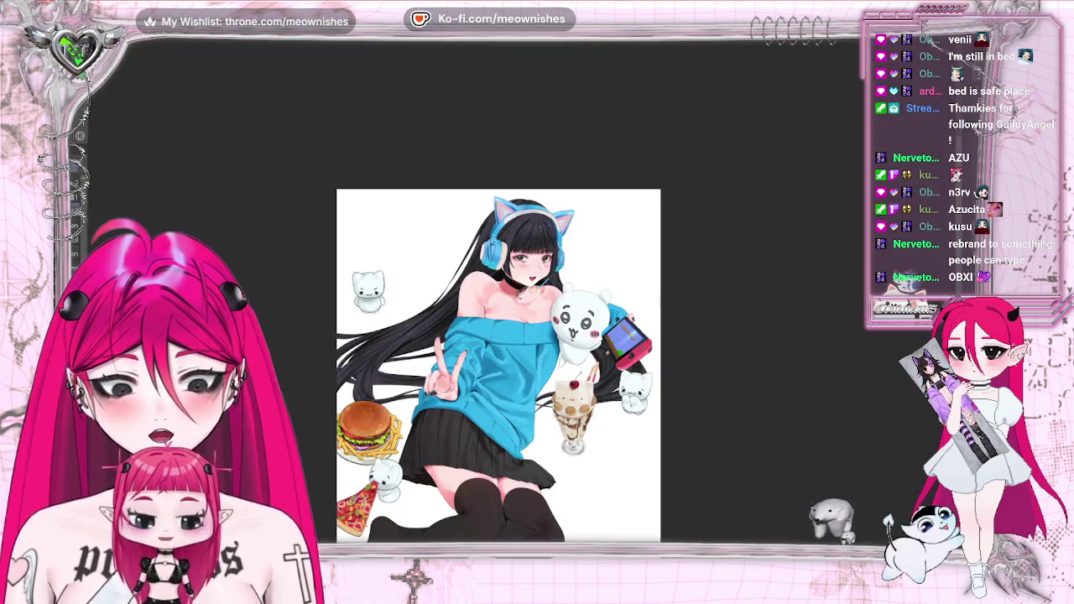
{"action": "scroll", "coordinate": [478, 290], "scroll_direction": "up", "scroll_amount": 1}
{"action": "scroll", "coordinate": [478, 289], "scroll_direction": "down", "scroll_amount": 1}
{"action": "scroll", "coordinate": [487, 336], "scroll_direction": "down", "scroll_amount": 2}
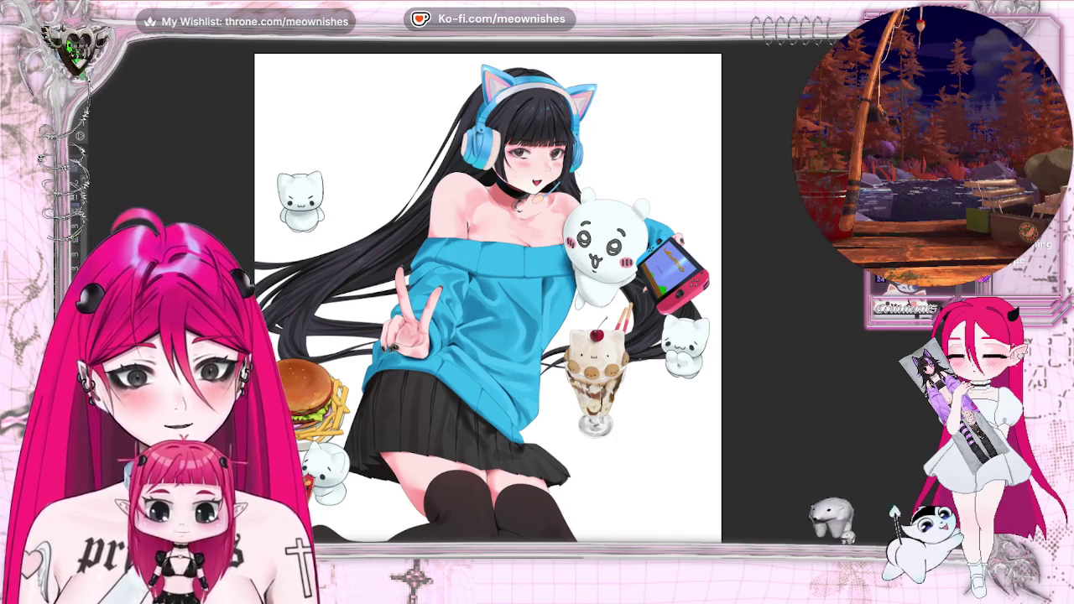
{"action": "scroll", "coordinate": [405, 217], "scroll_direction": "up", "scroll_amount": 3}
{"action": "scroll", "coordinate": [405, 217], "scroll_direction": "up", "scroll_amount": 5}
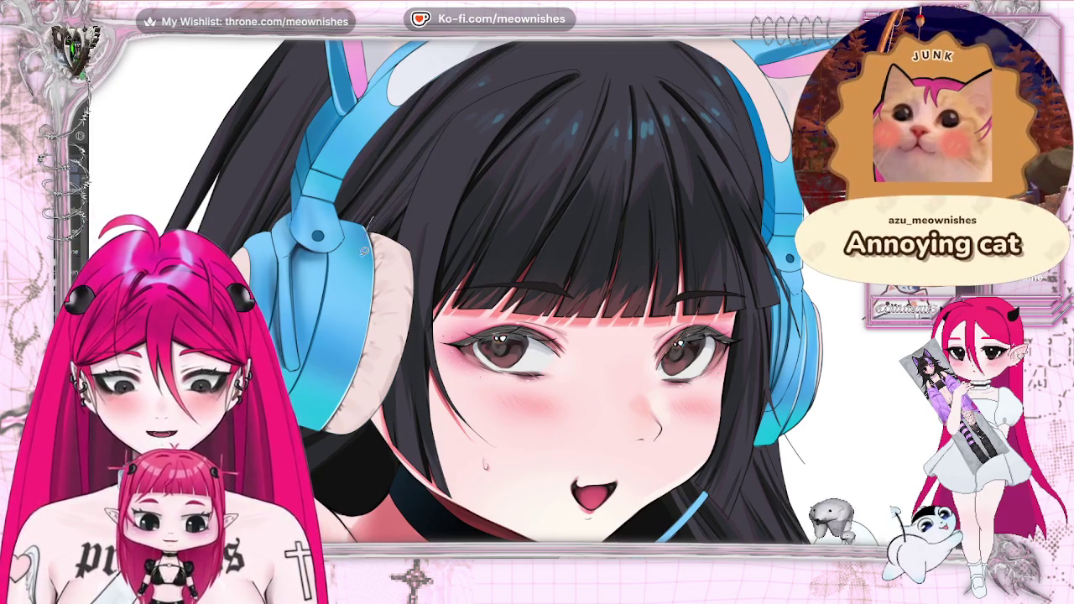
- Darken the lasso-selected left earcup with Luminosity -27, then clear the selection
{"action": "left_click_drag", "start_coordinate": [357, 201], "coordinate": [323, 463]}
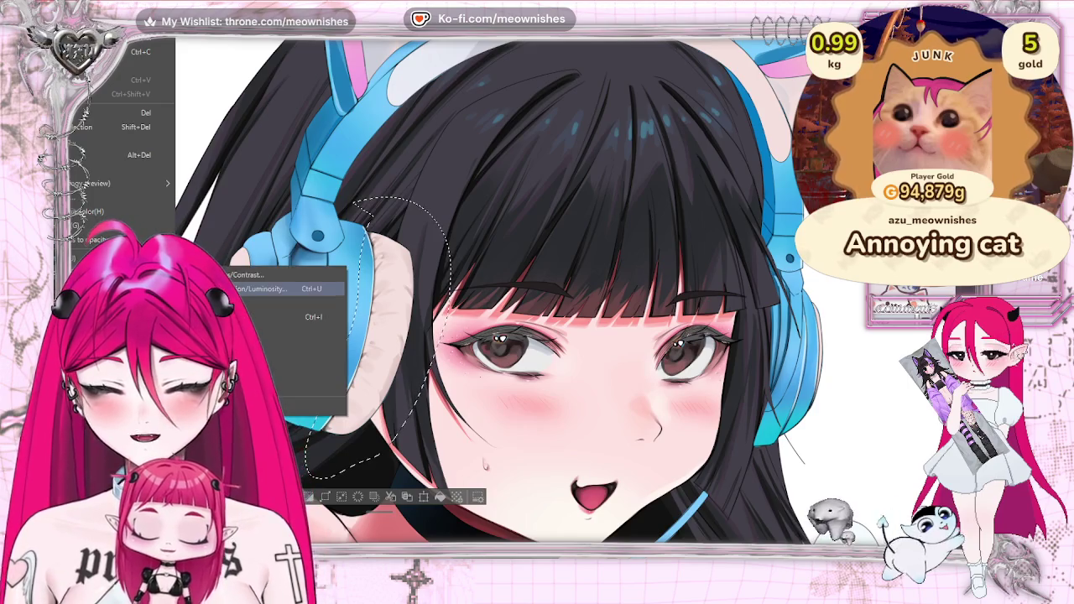
{"action": "left_click", "coordinate": [235, 135]}
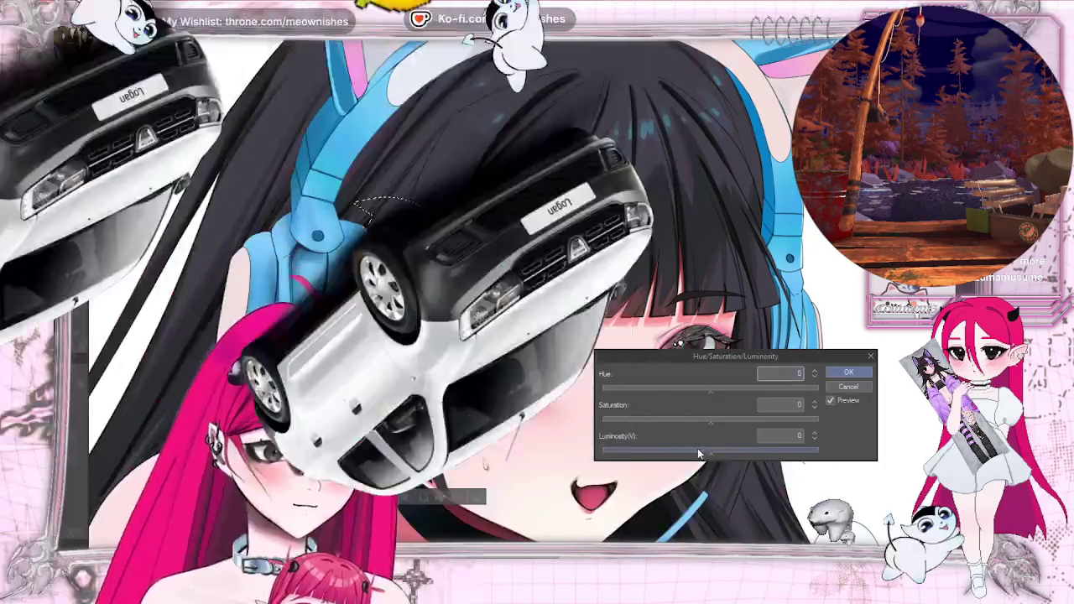
{"action": "left_click", "coordinate": [698, 454]}
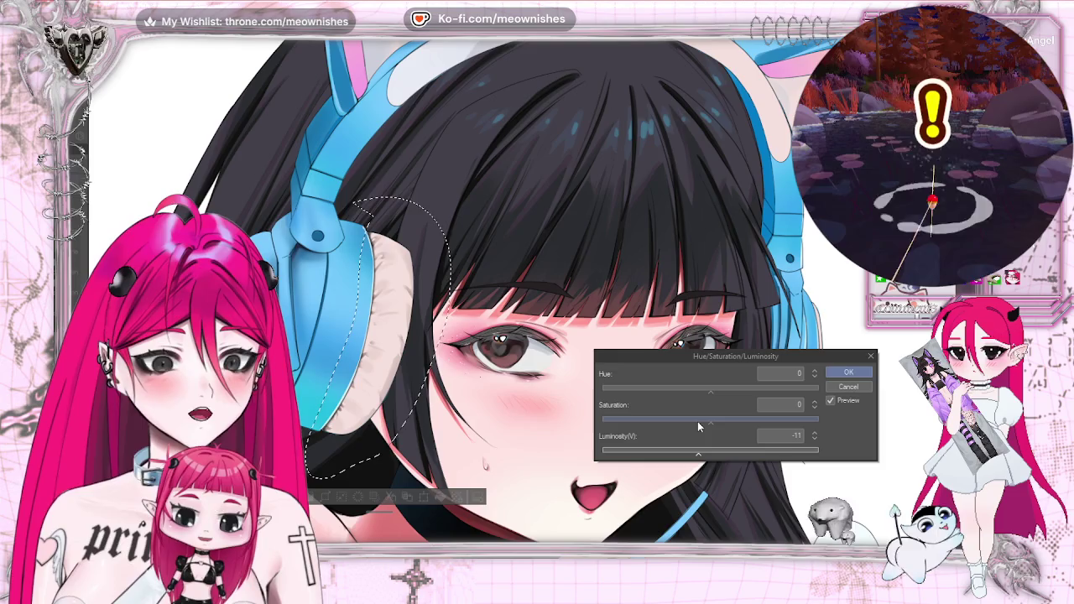
{"action": "left_click_drag", "start_coordinate": [698, 454], "coordinate": [682, 454]}
{"action": "scroll", "coordinate": [503, 335], "scroll_direction": "down", "scroll_amount": 3}
{"action": "scroll", "coordinate": [504, 335], "scroll_direction": "down", "scroll_amount": 3}
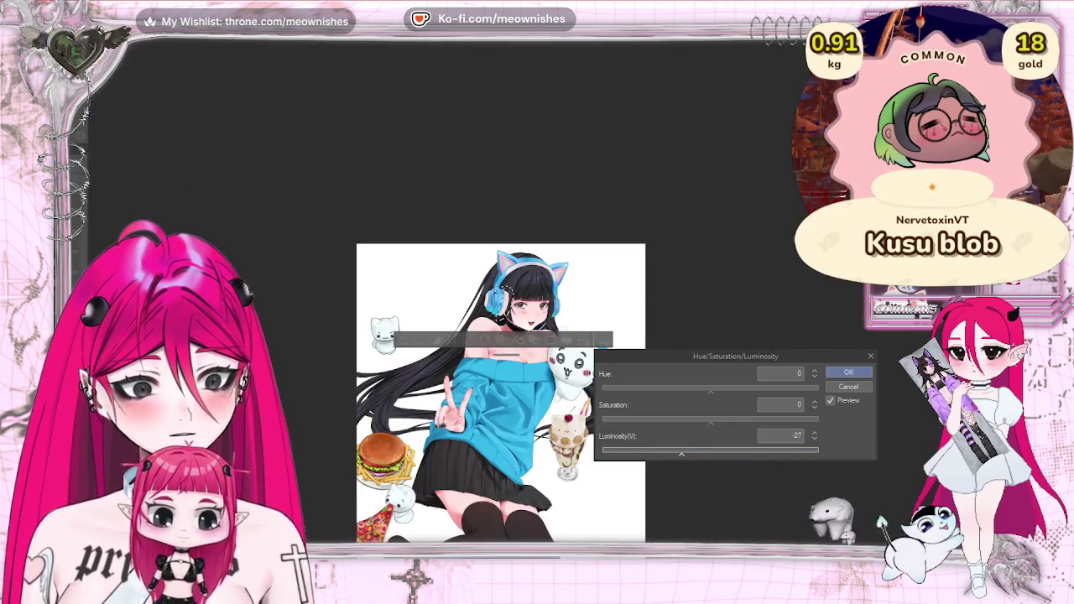
{"action": "scroll", "coordinate": [503, 335], "scroll_direction": "down", "scroll_amount": 2}
{"action": "scroll", "coordinate": [504, 336], "scroll_direction": "up", "scroll_amount": 1}
{"action": "scroll", "coordinate": [520, 311], "scroll_direction": "up", "scroll_amount": 3}
{"action": "scroll", "coordinate": [520, 311], "scroll_direction": "up", "scroll_amount": 2}
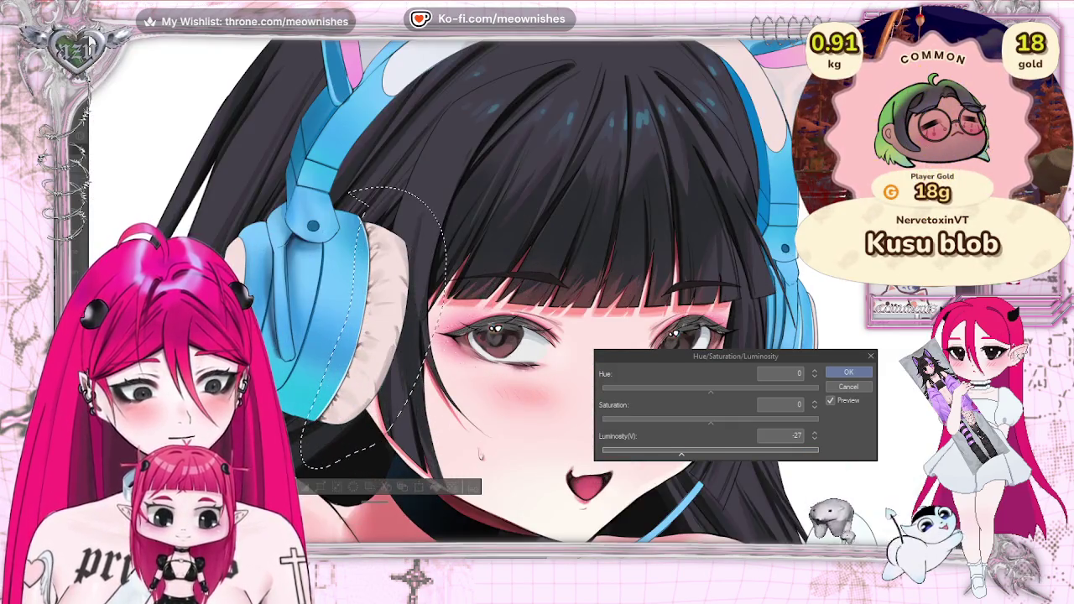
{"action": "left_click", "coordinate": [849, 372]}
{"action": "key", "text": "ctrl+d"}
{"action": "scroll", "coordinate": [537, 293], "scroll_direction": "left", "scroll_amount": 3}
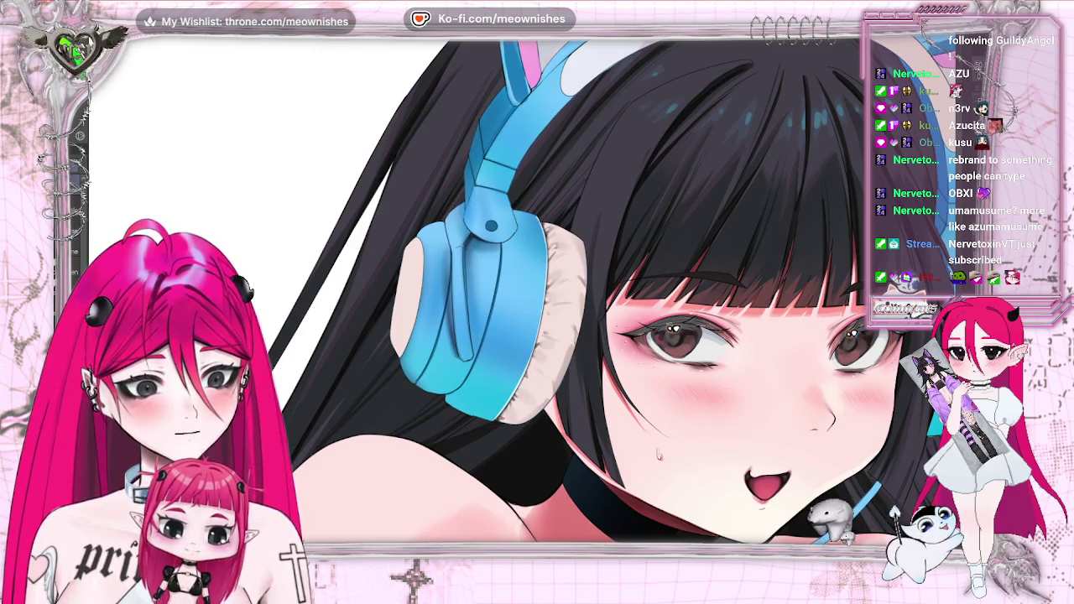
- Save the file with Ctrl+S, then zoom in on the headphone and eye
{"action": "key", "text": "ctrl+s"}
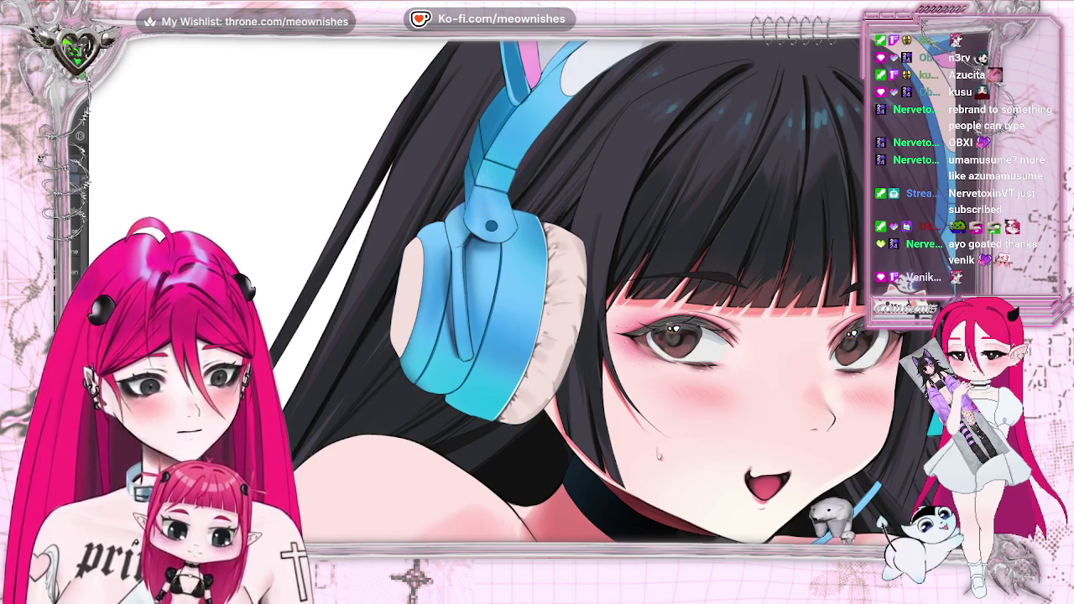
{"action": "key", "text": "ctrl+s"}
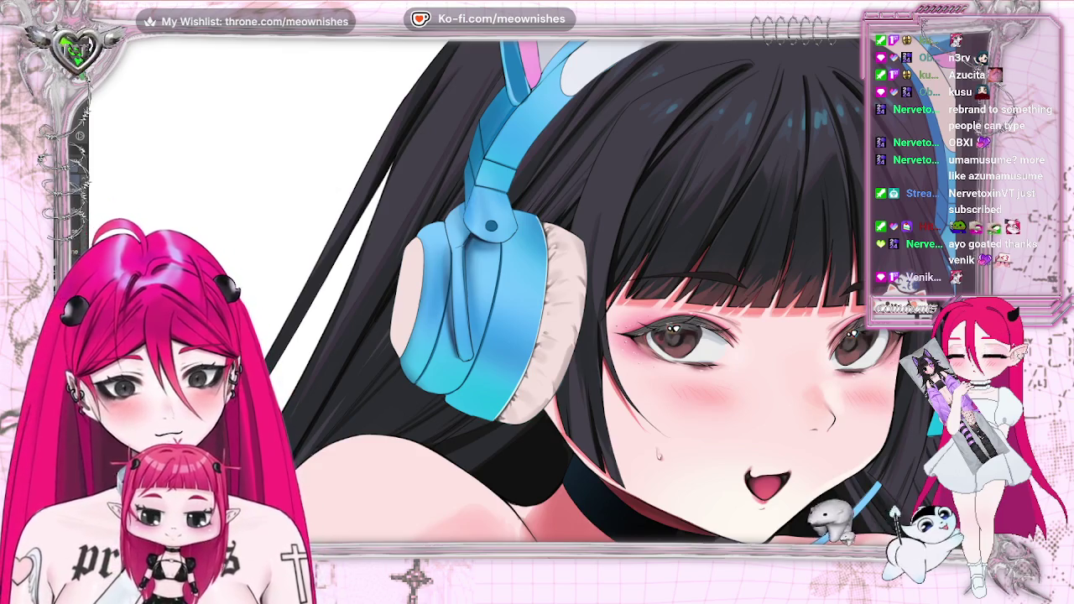
{"action": "scroll", "coordinate": [522, 292], "scroll_direction": "up", "scroll_amount": 2}
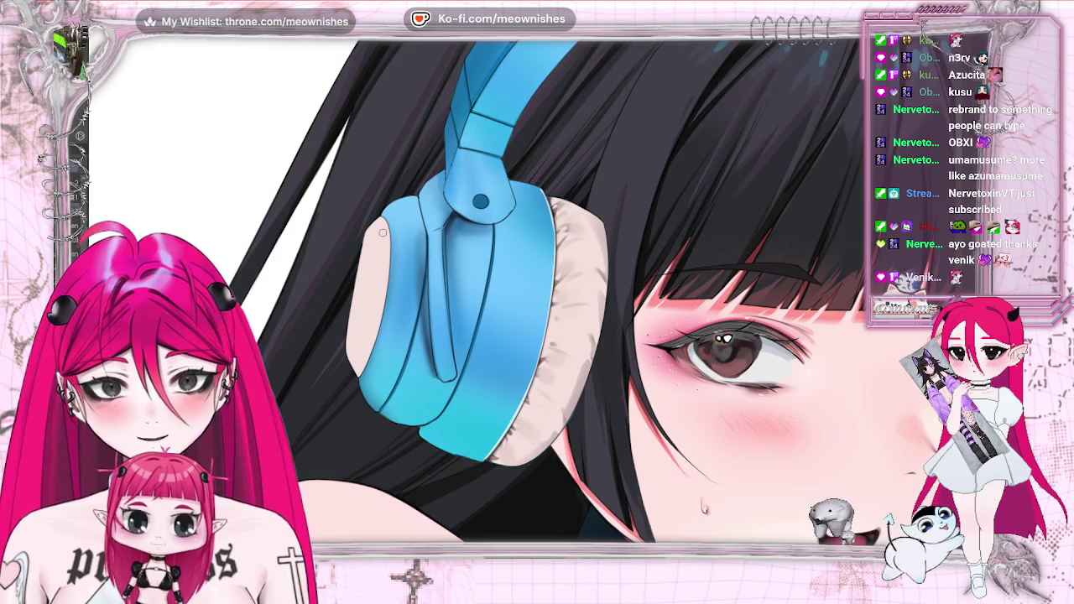
- Redraw a short dark outline at the earcup's upper-left edge and add a small red accent above it
{"action": "left_click_drag", "start_coordinate": [384, 220], "coordinate": [392, 268]}
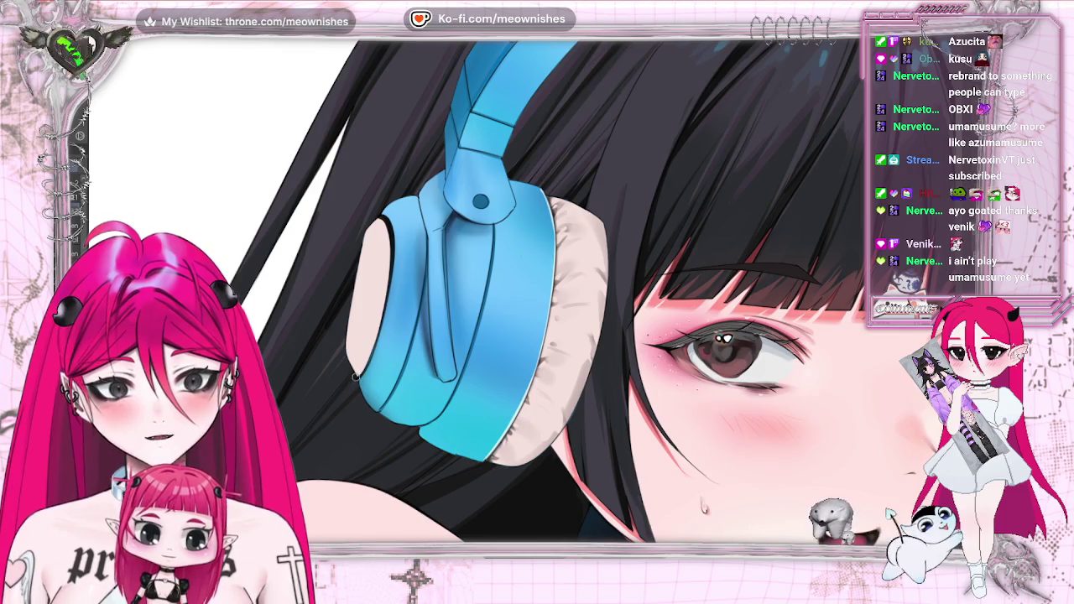
{"action": "mouse_move", "coordinate": [366, 367]}
{"action": "left_mouse_down"}
{"action": "mouse_move", "coordinate": [391, 292]}
{"action": "mouse_move", "coordinate": [390, 227]}
{"action": "left_mouse_up"}
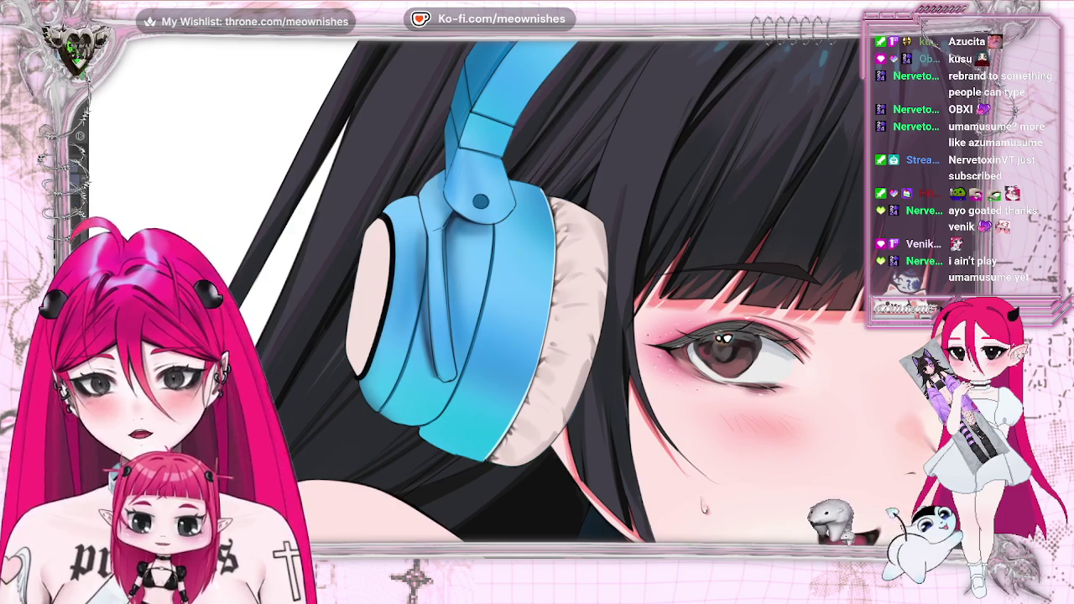
{"action": "key", "text": "ctrl+z"}
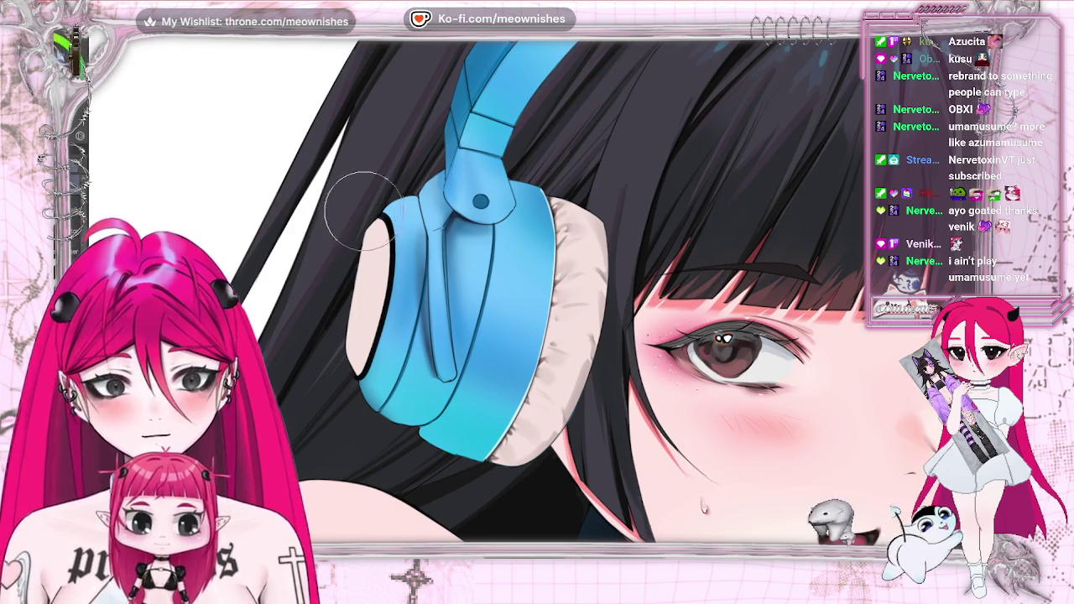
{"action": "key", "text": "ctrl+z"}
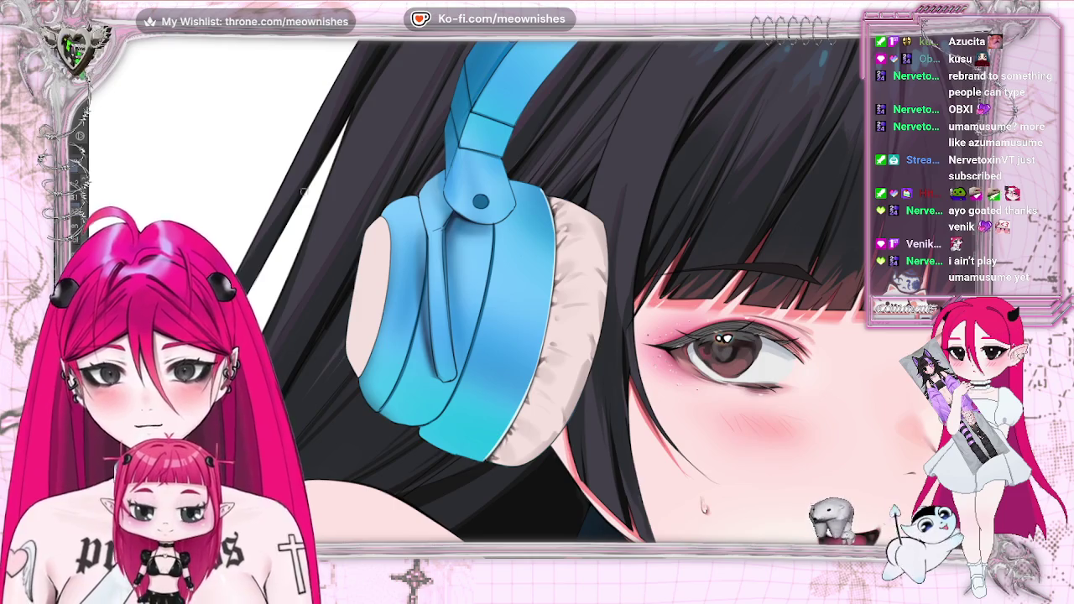
{"action": "left_click_drag", "start_coordinate": [380, 215], "coordinate": [389, 232]}
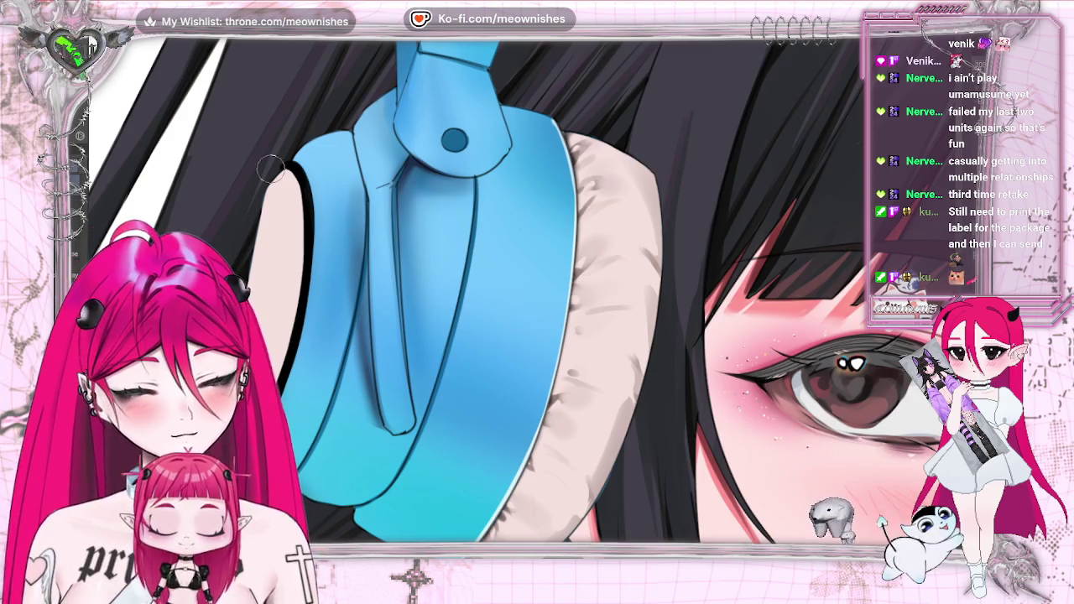
{"action": "left_click_drag", "start_coordinate": [304, 192], "coordinate": [287, 165]}
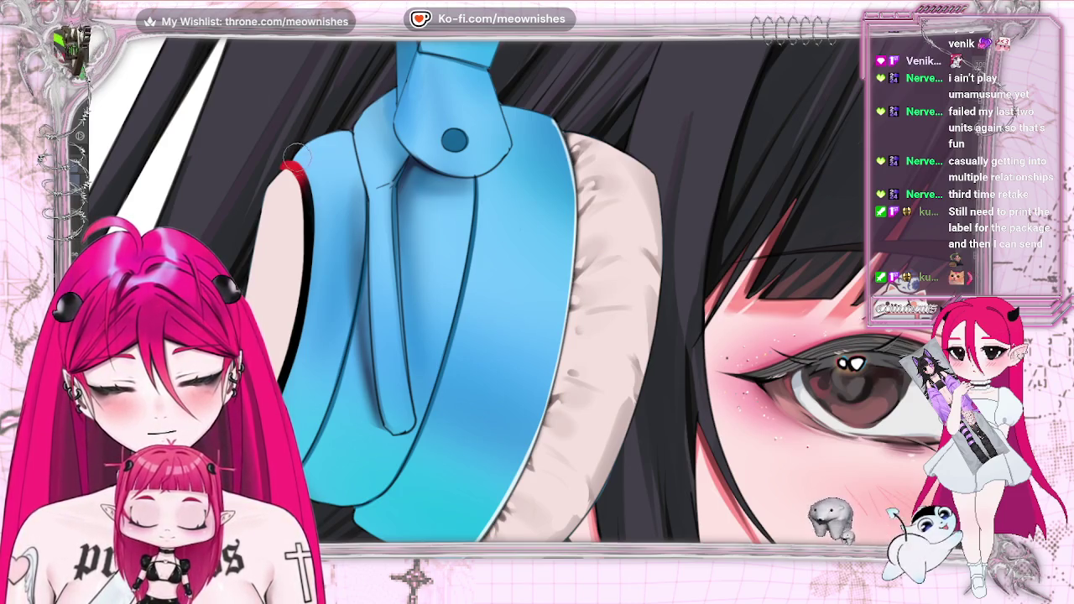
- Paint red, orange-yellow and green strokes down the ear-cup rim as a rainbow gradient
{"action": "left_click_drag", "start_coordinate": [302, 176], "coordinate": [311, 222]}
{"action": "key", "text": "ctrl+z"}
{"action": "key", "text": "ctrl+z"}
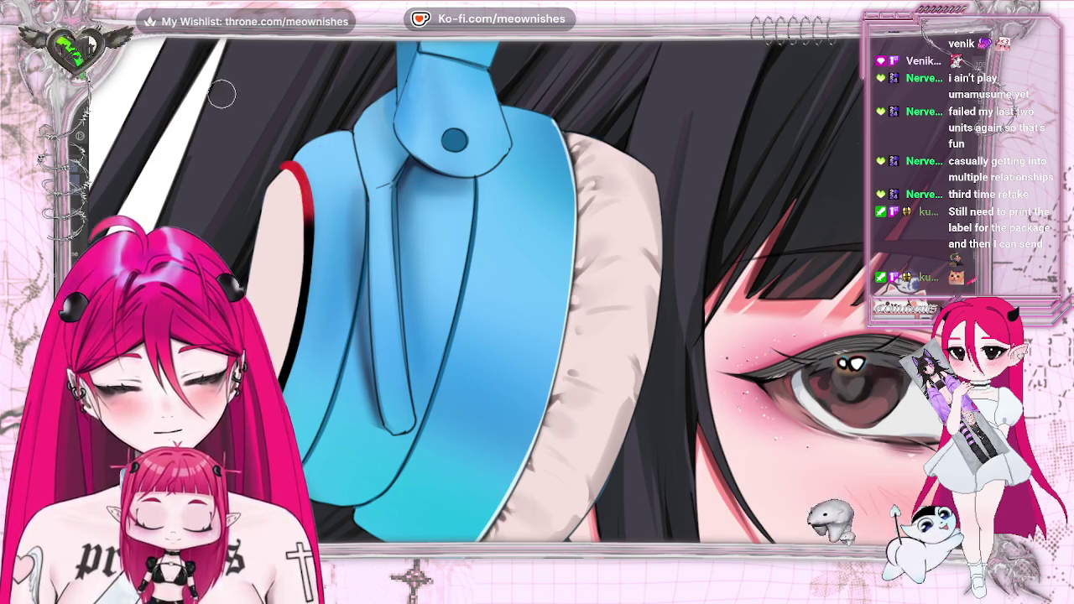
{"action": "key", "text": "ctrl+y"}
{"action": "key", "text": "ctrl+y"}
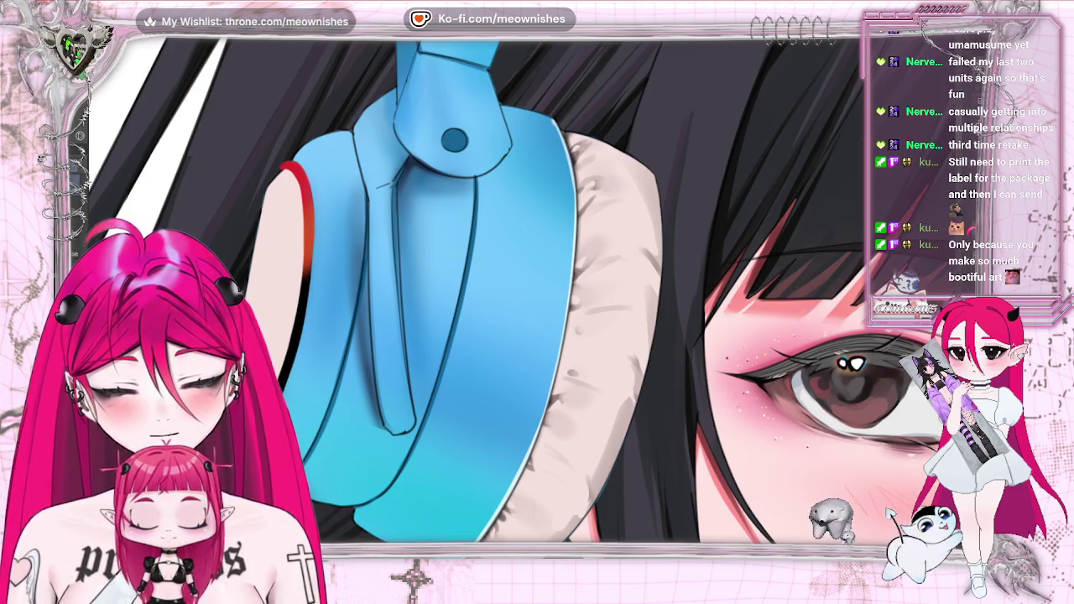
{"action": "left_click_drag", "start_coordinate": [269, 295], "coordinate": [306, 260]}
{"action": "left_click_drag", "start_coordinate": [298, 306], "coordinate": [308, 258]}
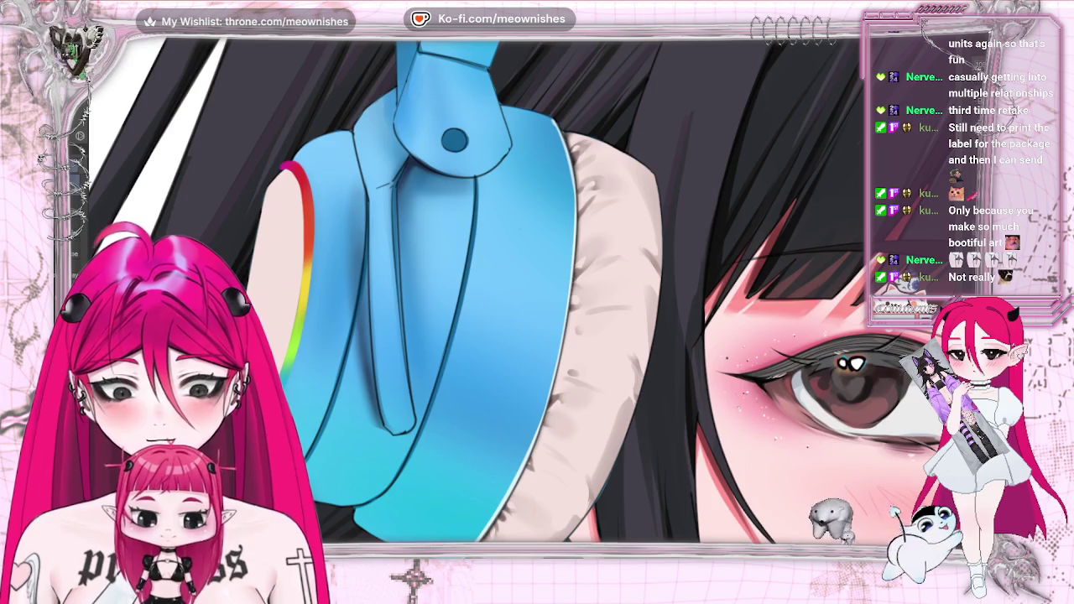
{"action": "scroll", "coordinate": [504, 294], "scroll_direction": "down", "scroll_amount": 2}
{"action": "scroll", "coordinate": [503, 293], "scroll_direction": "down", "scroll_amount": 1}
{"action": "scroll", "coordinate": [503, 294], "scroll_direction": "down", "scroll_amount": 1}
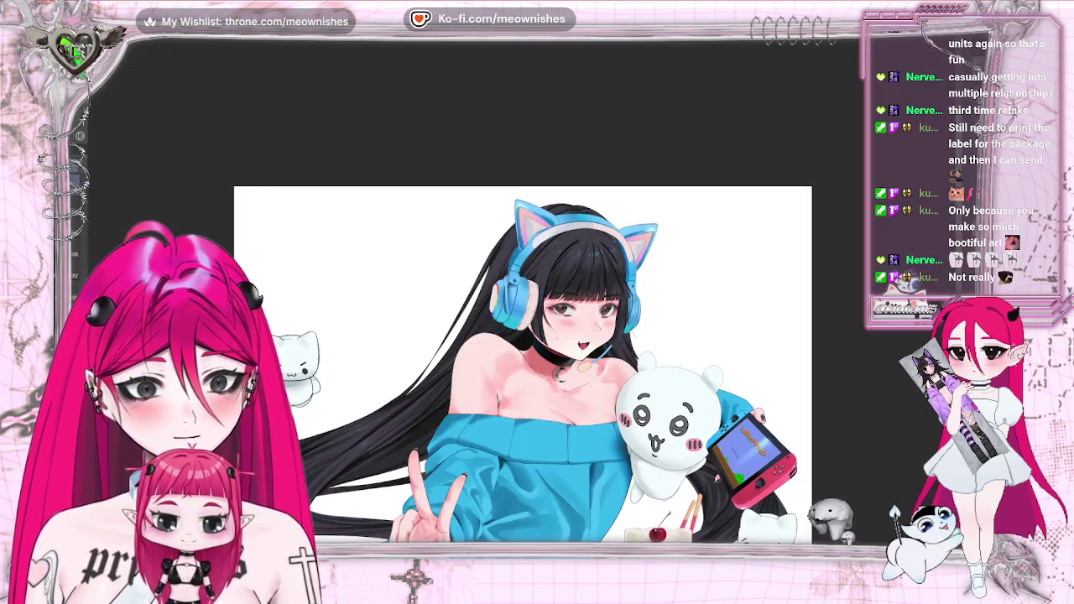
{"action": "scroll", "coordinate": [520, 361], "scroll_direction": "up", "scroll_amount": 1}
{"action": "scroll", "coordinate": [520, 360], "scroll_direction": "down", "scroll_amount": 2}
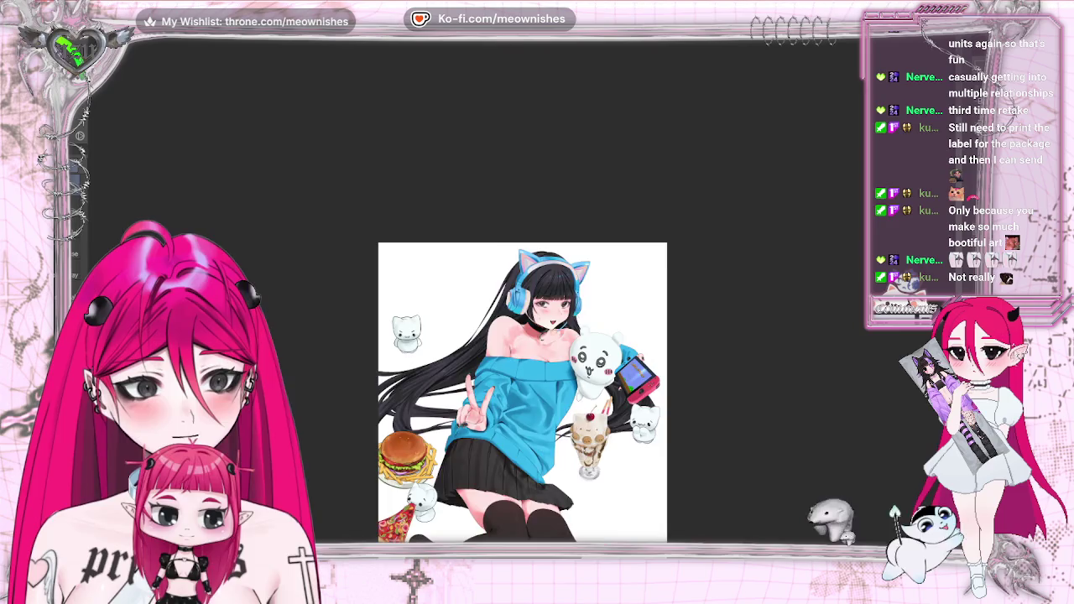
{"action": "scroll", "coordinate": [520, 336], "scroll_direction": "up", "scroll_amount": 3}
{"action": "scroll", "coordinate": [520, 336], "scroll_direction": "right", "scroll_amount": 2}
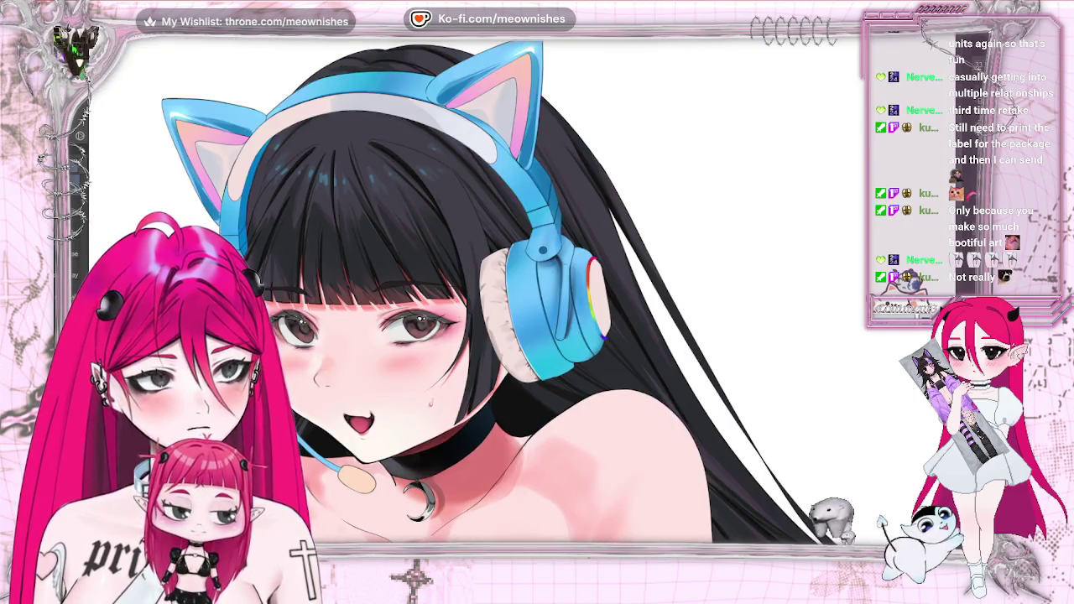
{"action": "key", "text": "h"}
{"action": "scroll", "coordinate": [658, 321], "scroll_direction": "up", "scroll_amount": 2}
{"action": "scroll", "coordinate": [658, 322], "scroll_direction": "up", "scroll_amount": 2}
{"action": "scroll", "coordinate": [658, 322], "scroll_direction": "up", "scroll_amount": 2}
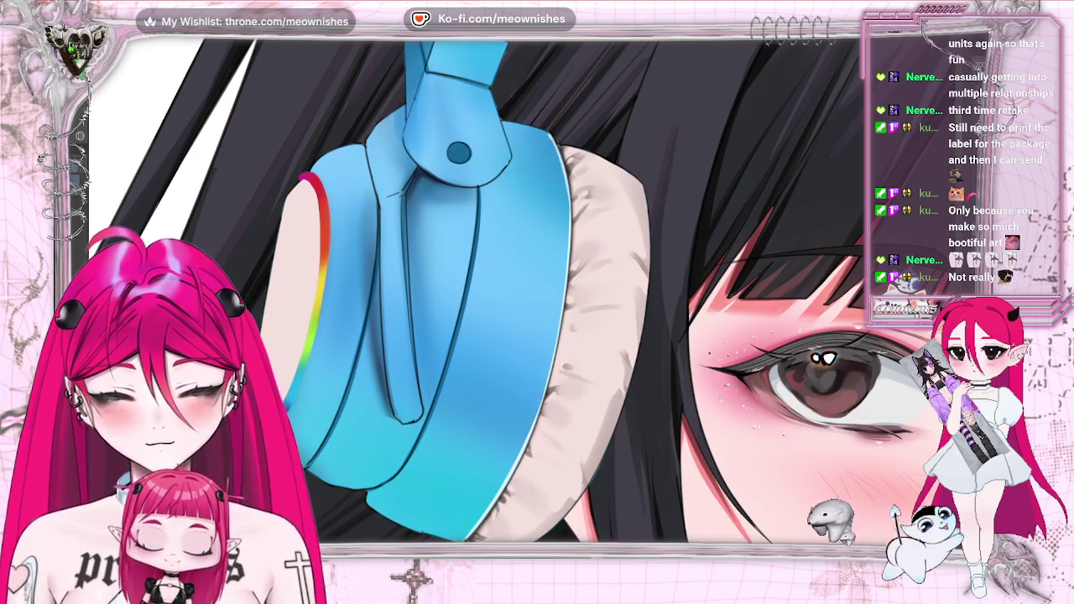
- Enlarge the brush, then fit, mirror and re-zoom the view to check the rainbow rim
{"action": "key", "text": "bracketright"}
{"action": "key", "text": "bracketright"}
{"action": "key", "text": "bracketright"}
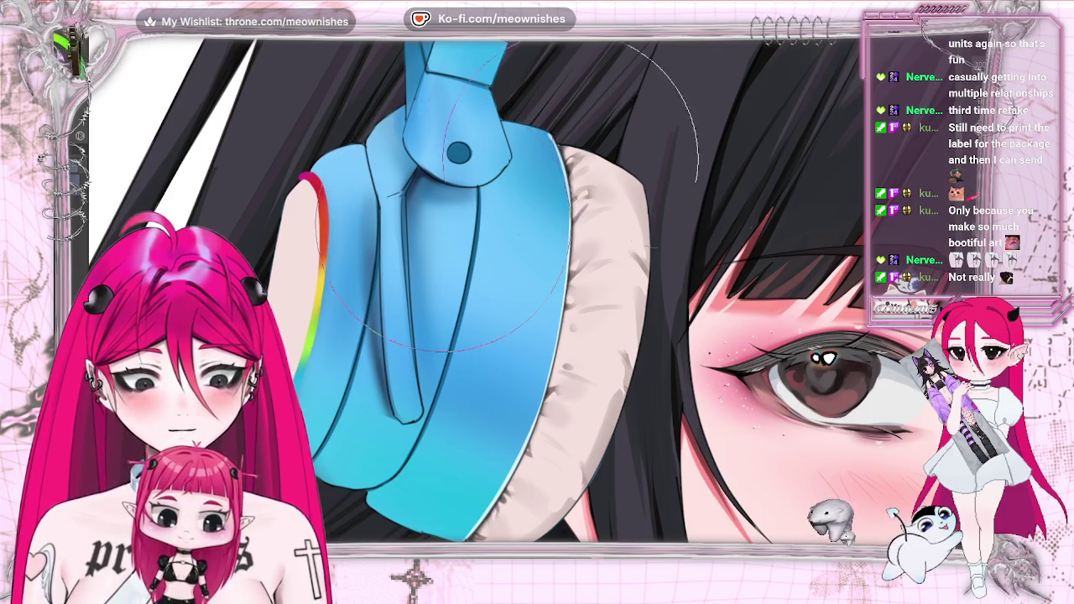
{"action": "key", "text": "ctrl+0"}
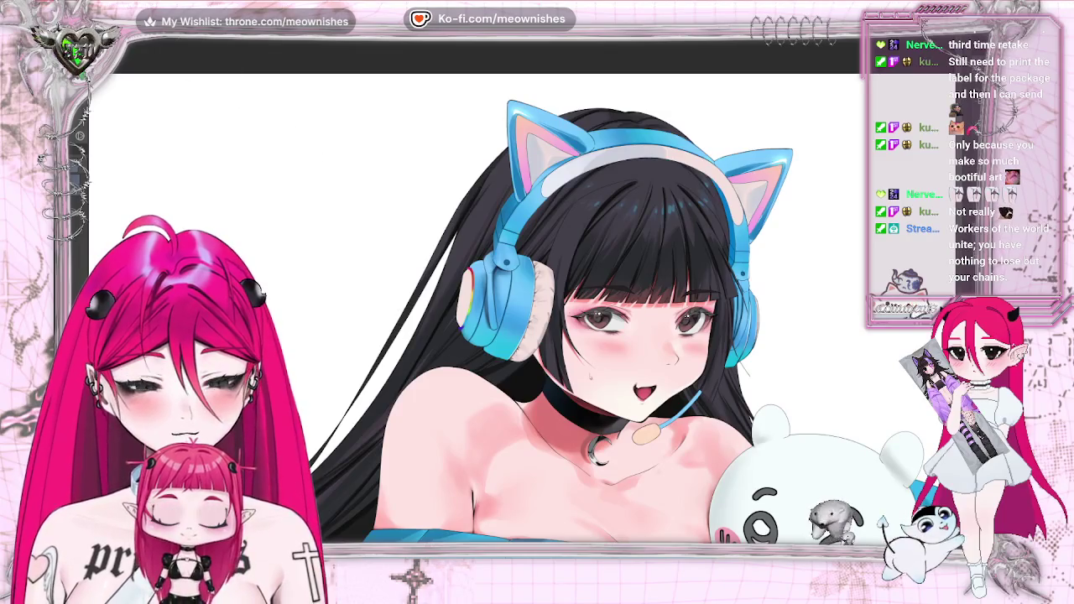
{"action": "key", "text": "h"}
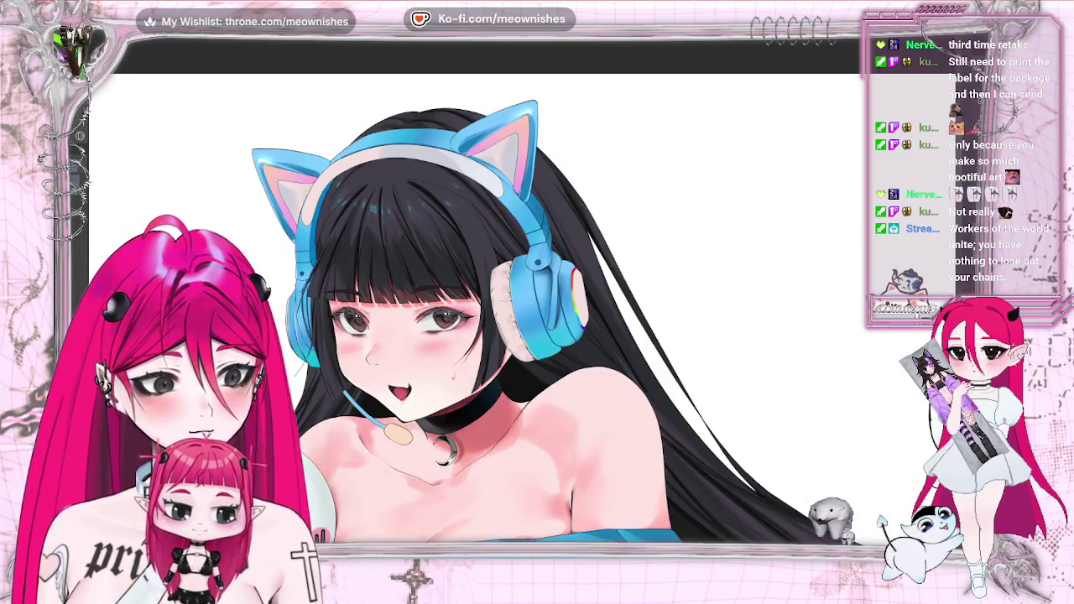
{"action": "key", "text": "ctrl+minus"}
{"action": "key", "text": "ctrl+minus"}
{"action": "key", "text": "ctrl+plus"}
{"action": "scroll", "coordinate": [529, 303], "scroll_direction": "up", "scroll_amount": 3}
{"action": "scroll", "coordinate": [529, 302], "scroll_direction": "up", "scroll_amount": 2}
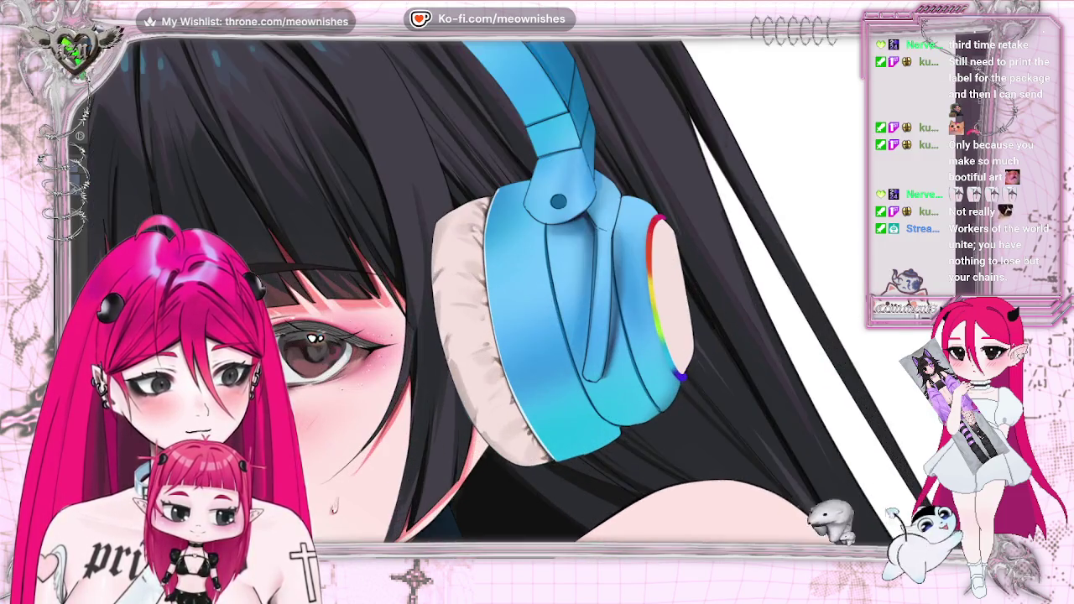
{"action": "scroll", "coordinate": [529, 302], "scroll_direction": "up", "scroll_amount": 2}
{"action": "key", "text": "h"}
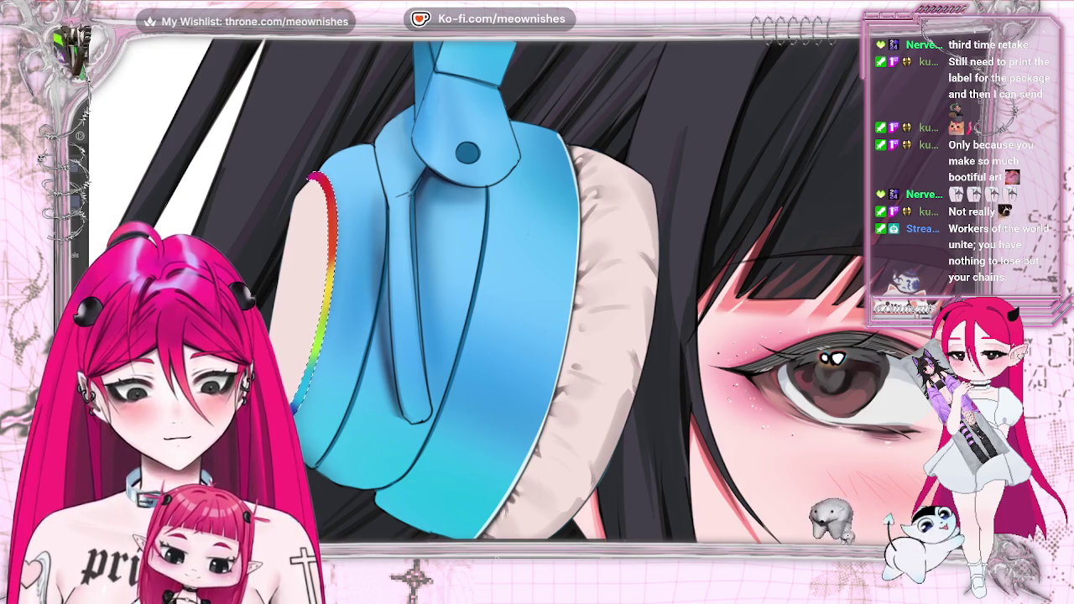
- Shrink the selected area around the rainbow rim stroke
{"action": "key", "text": "ctrl+alt+s"}
{"action": "left_click", "coordinate": [629, 238]}
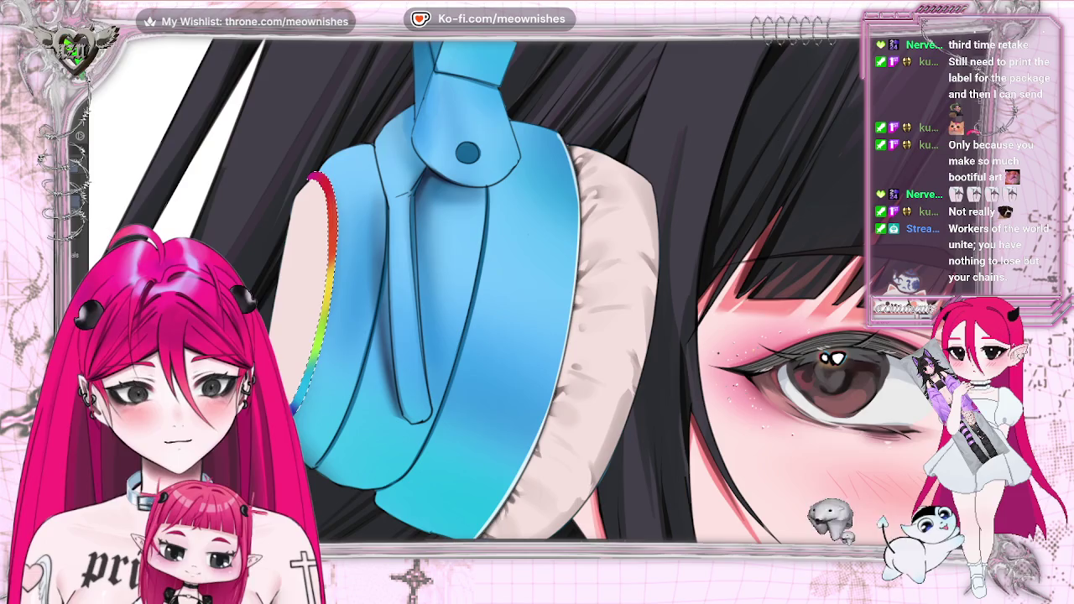
{"action": "key", "text": "ctrl+alt+s"}
{"action": "left_click", "coordinate": [475, 247]}
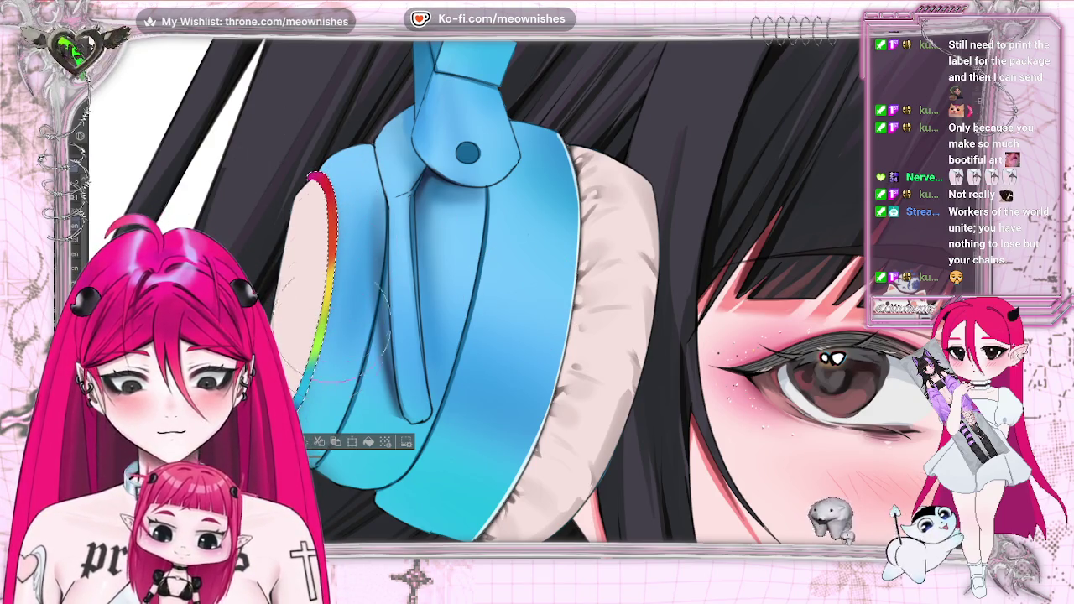
- Clear the selection, then zoom out, back in and mirror to check the ear cup
{"action": "key", "text": "ctrl+d"}
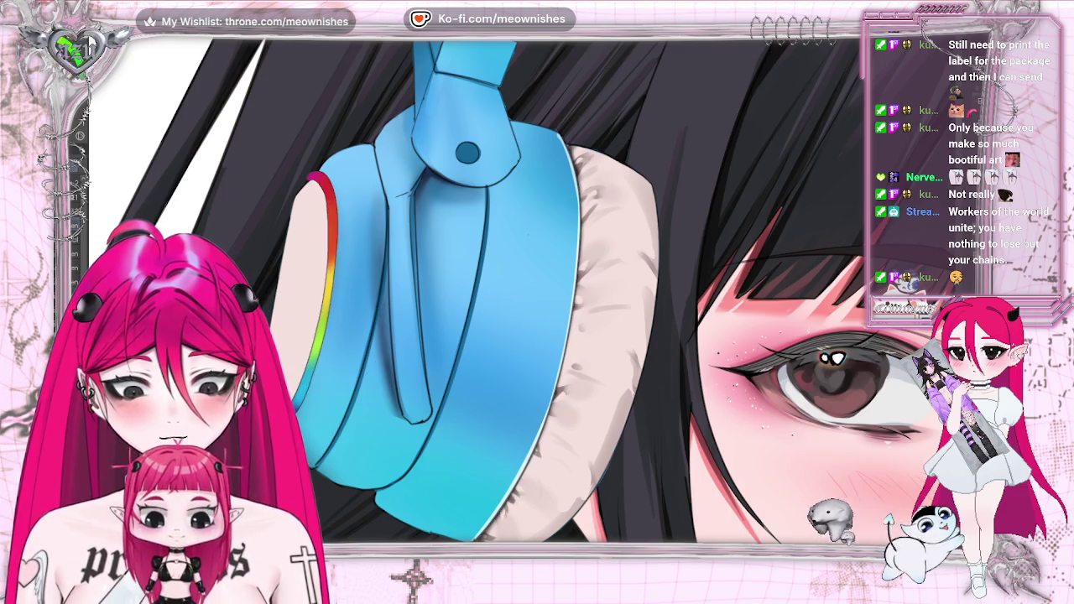
{"action": "scroll", "coordinate": [525, 290], "scroll_direction": "down", "scroll_amount": 1}
{"action": "scroll", "coordinate": [525, 289], "scroll_direction": "down", "scroll_amount": 1}
{"action": "scroll", "coordinate": [525, 290], "scroll_direction": "down", "scroll_amount": 1}
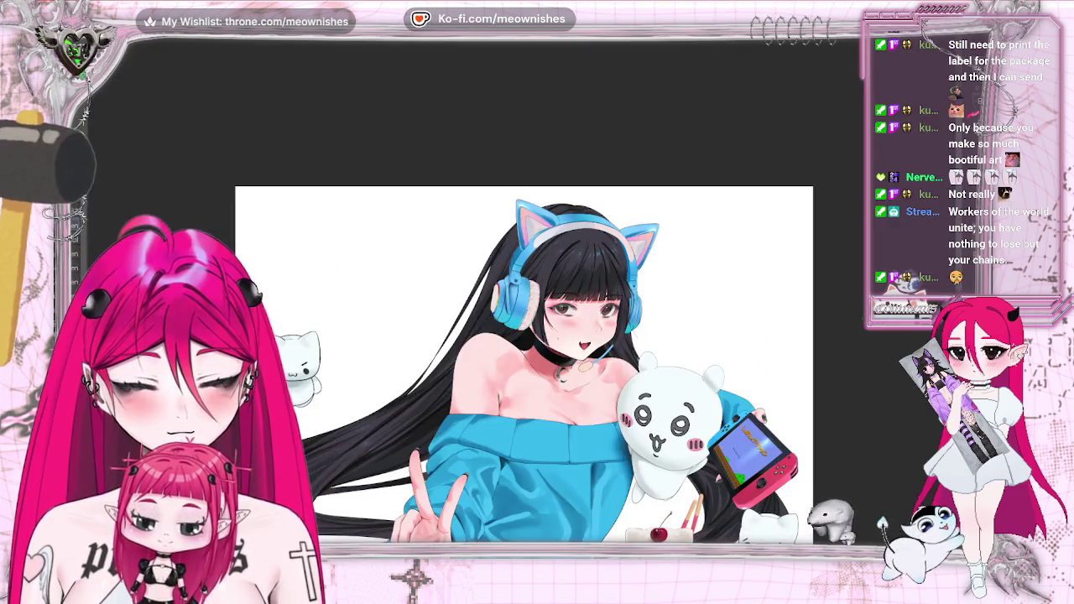
{"action": "scroll", "coordinate": [525, 289], "scroll_direction": "up", "scroll_amount": 3}
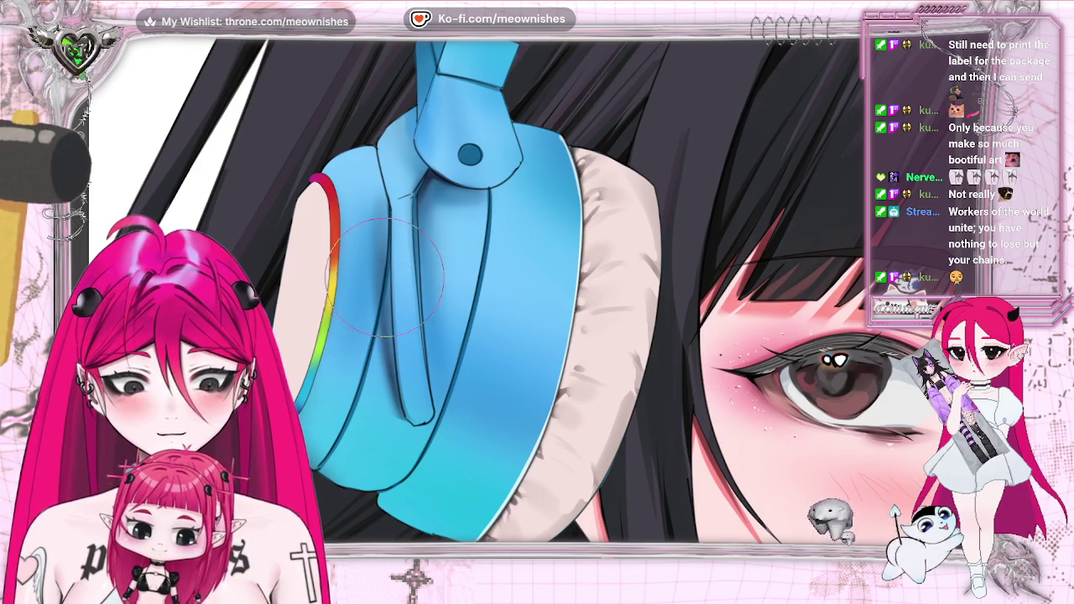
{"action": "key", "text": "h"}
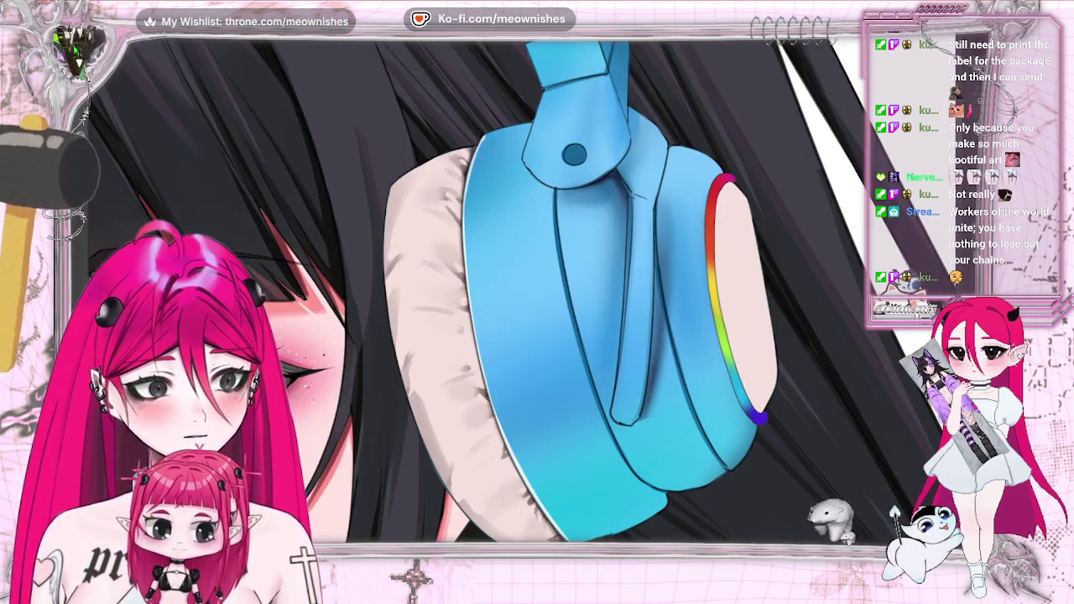
{"action": "key", "text": "h"}
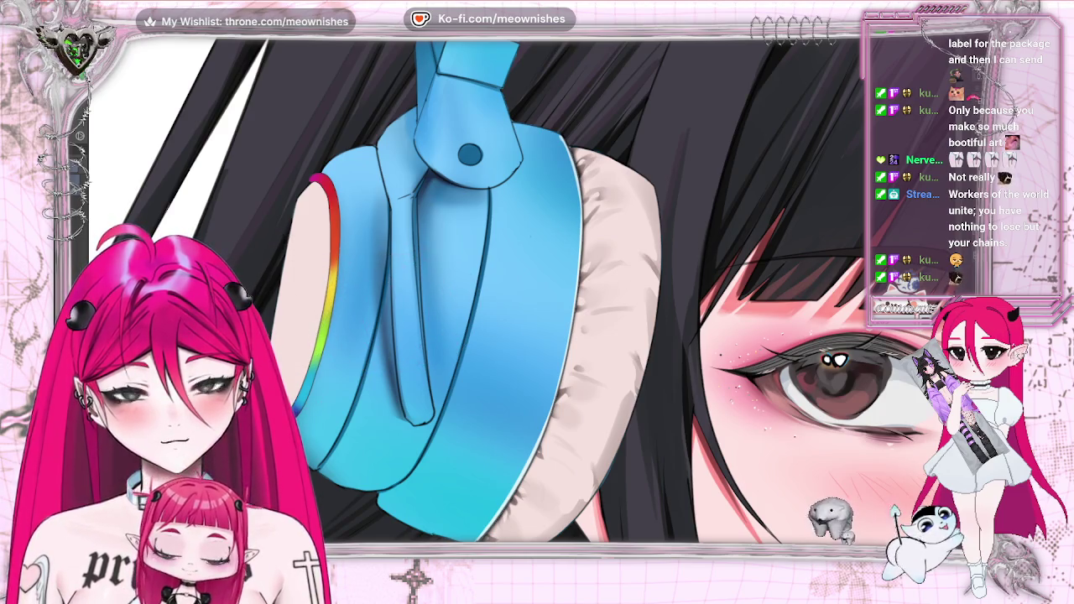
{"action": "key", "text": "ctrl+0"}
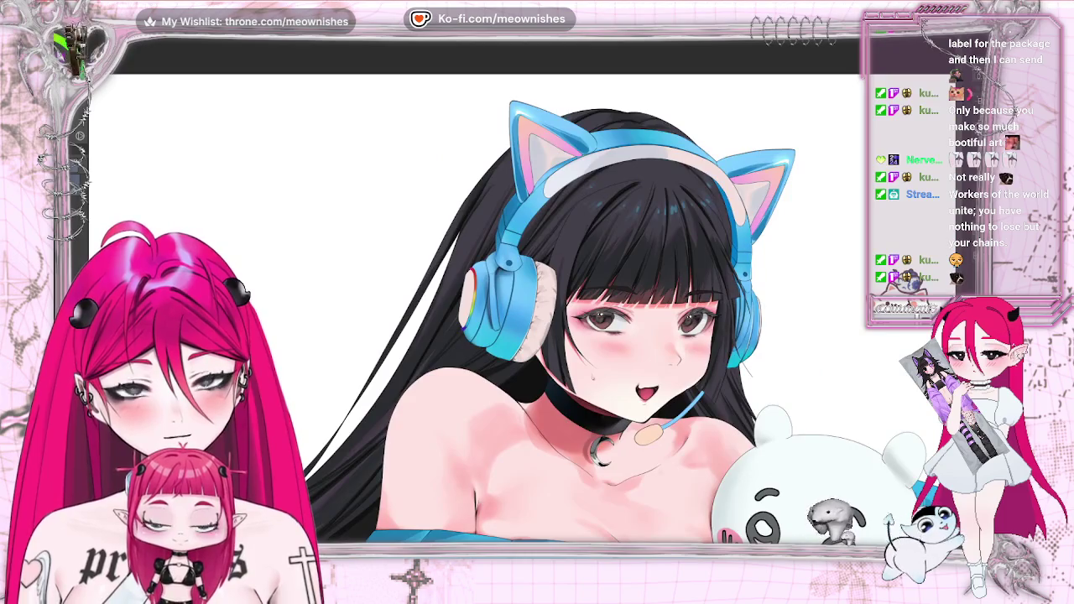
- Flip the canvas view horizontally to check the drawing, zoom in, then fit the illustration to the window
{"action": "key", "text": "h"}
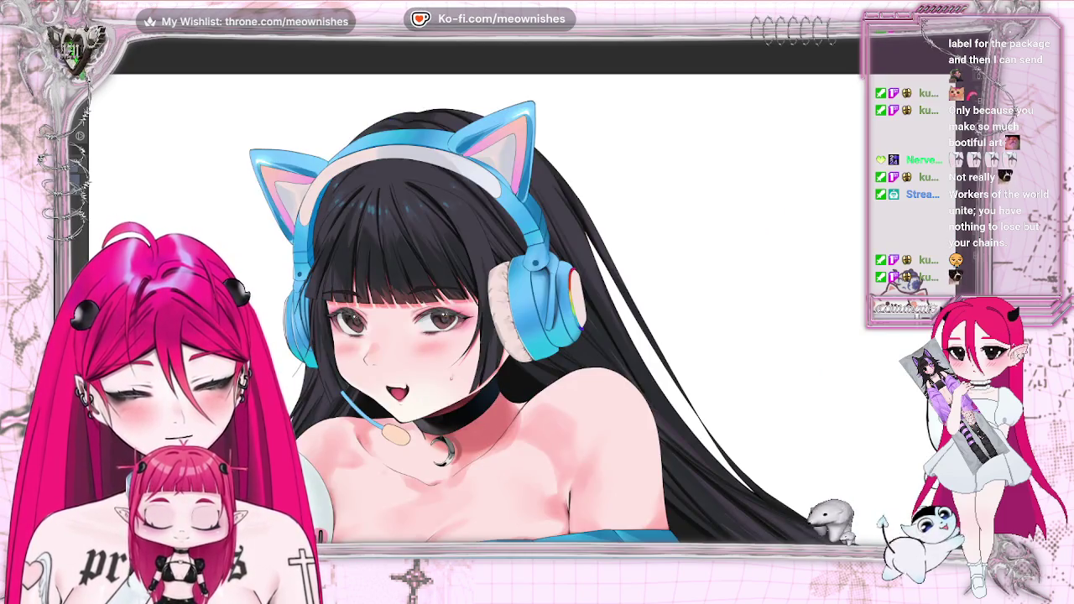
{"action": "key", "text": "h"}
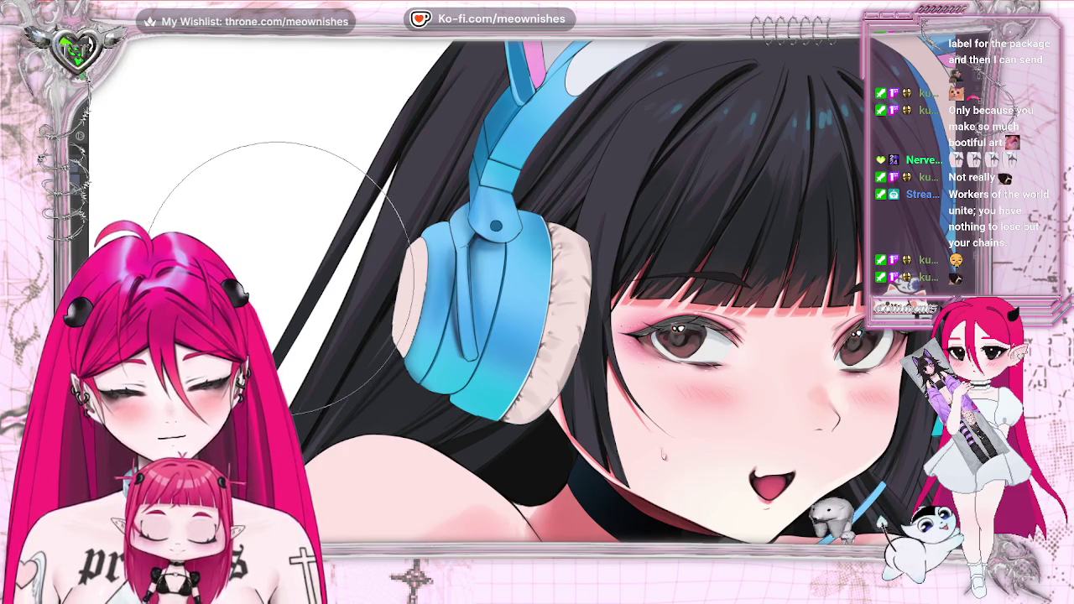
{"action": "key", "text": "m"}
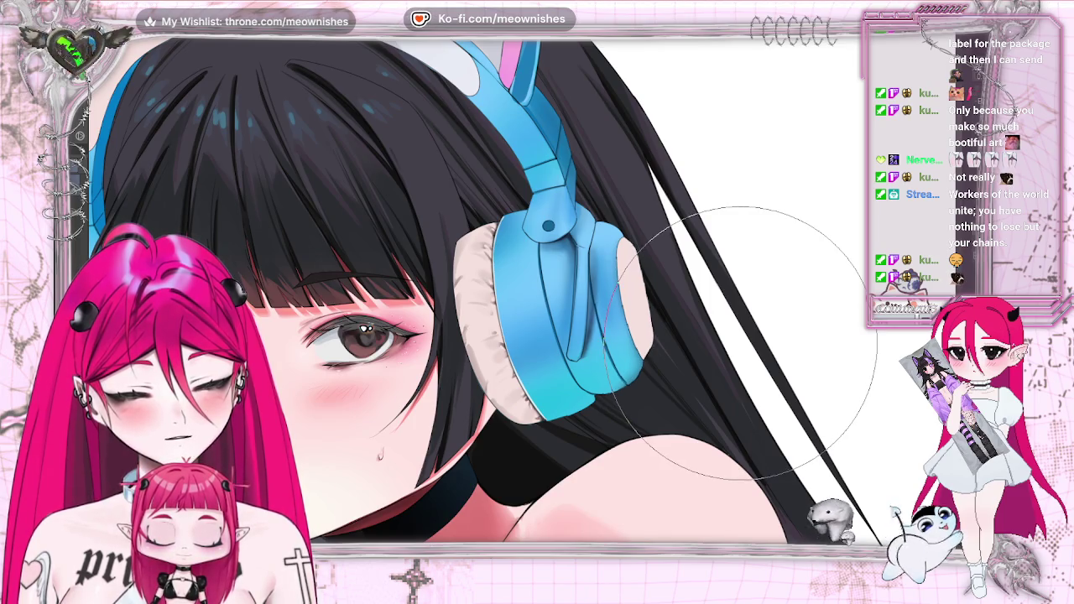
{"action": "key", "text": "h"}
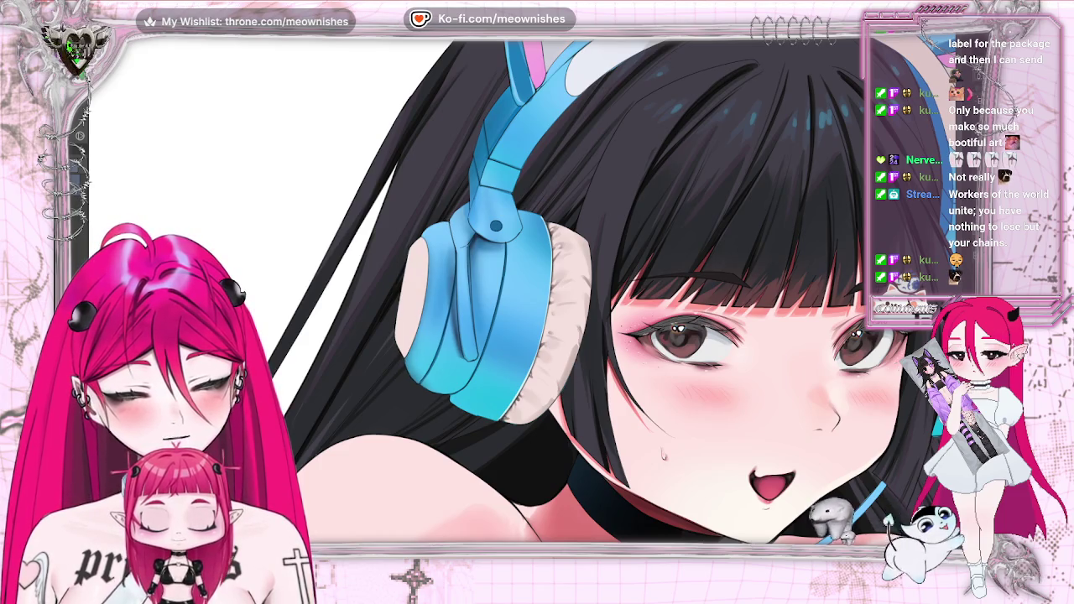
{"action": "scroll", "coordinate": [523, 302], "scroll_direction": "up", "scroll_amount": 1}
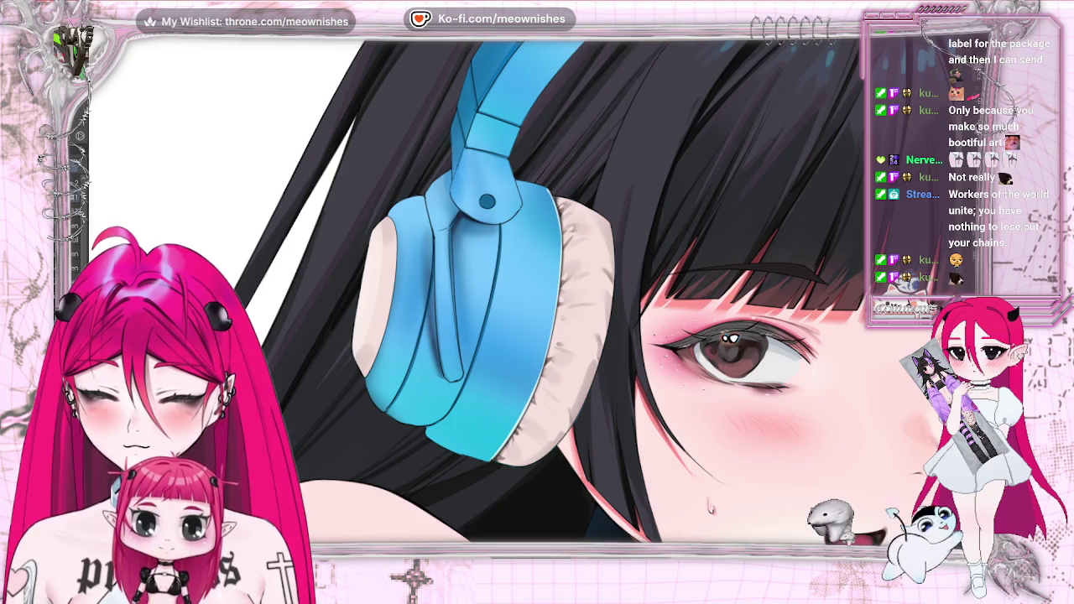
{"action": "key", "text": "ctrl+0"}
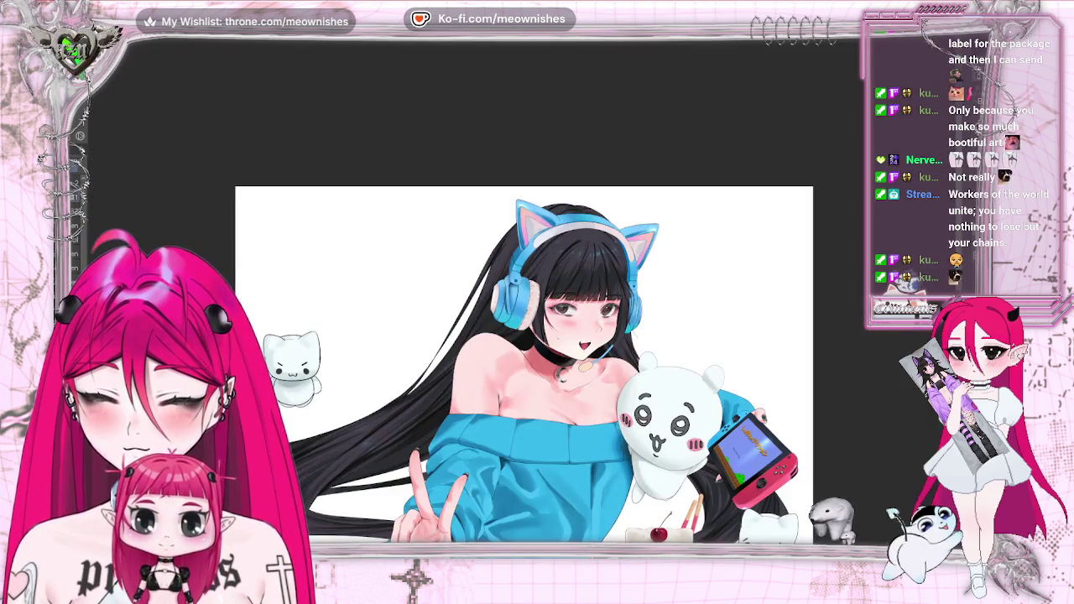
{"action": "scroll", "coordinate": [535, 277], "scroll_direction": "up", "scroll_amount": 3}
{"action": "scroll", "coordinate": [535, 277], "scroll_direction": "up", "scroll_amount": 2}
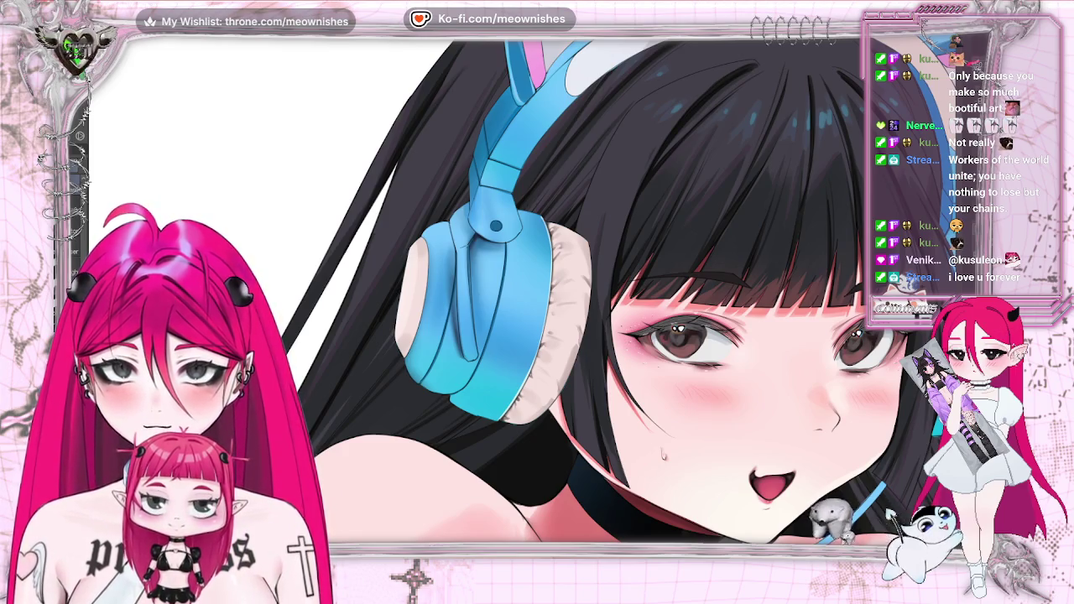
{"action": "key", "text": "ctrl+0"}
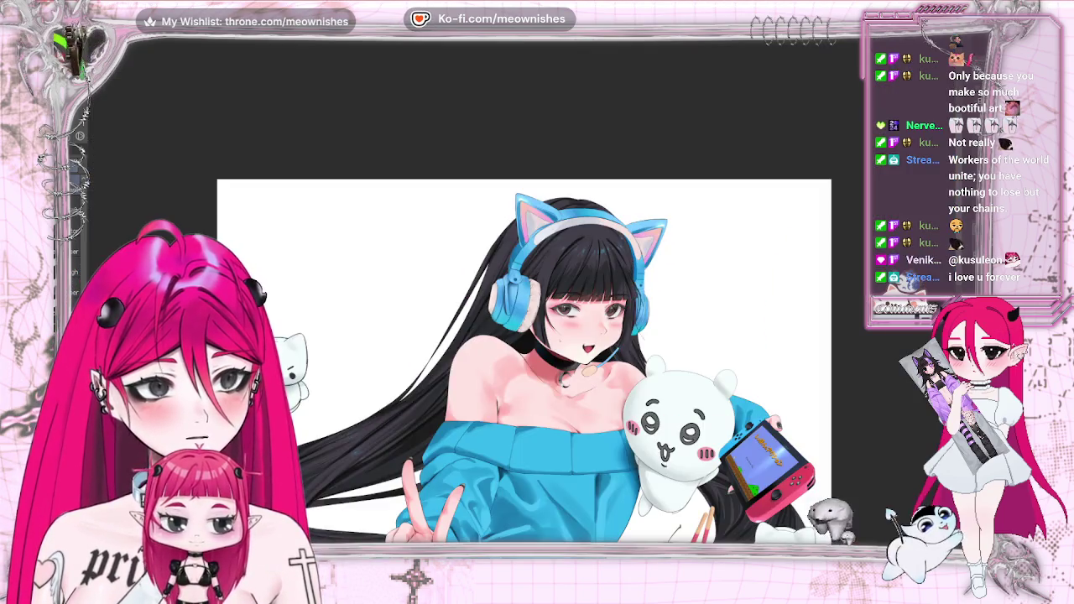
{"action": "key", "text": "m"}
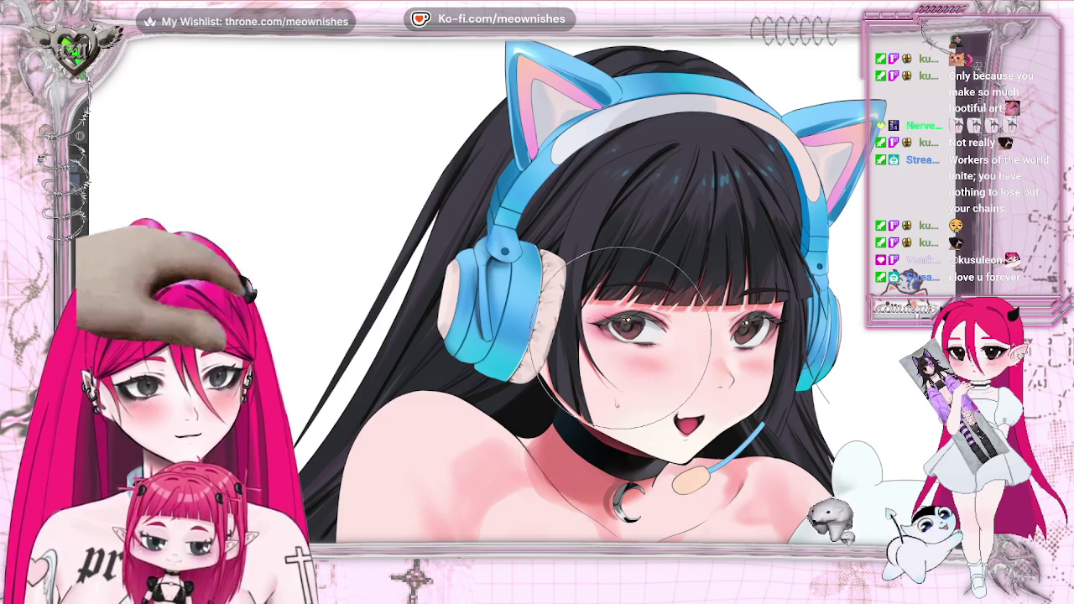
{"action": "key", "text": "ctrl+0"}
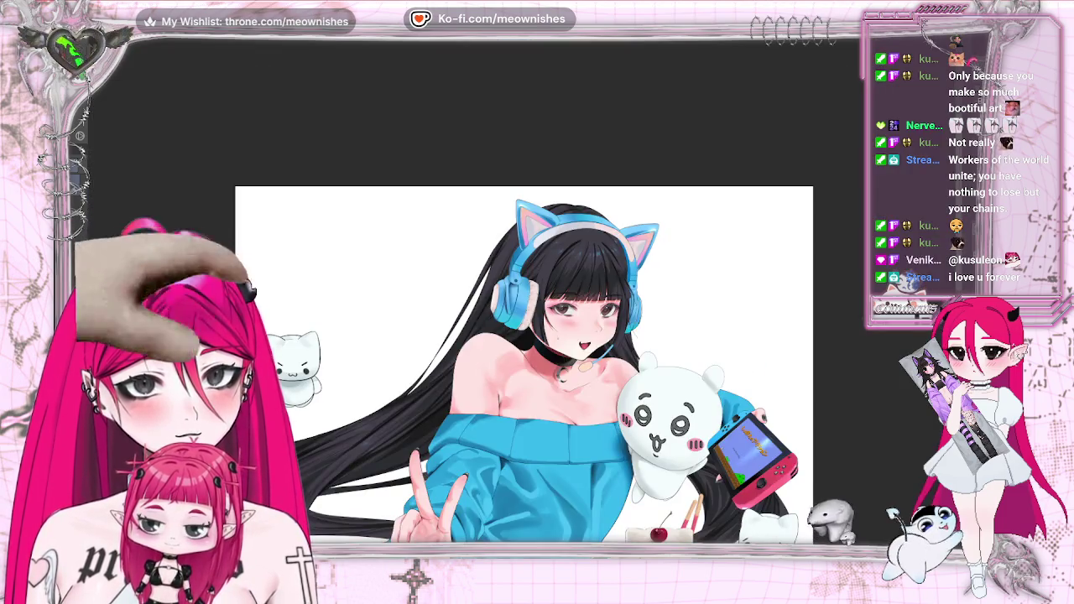
{"action": "scroll", "coordinate": [684, 299], "scroll_direction": "up", "scroll_amount": 1}
{"action": "scroll", "coordinate": [684, 298], "scroll_direction": "up", "scroll_amount": 1}
{"action": "scroll", "coordinate": [684, 299], "scroll_direction": "up", "scroll_amount": 1}
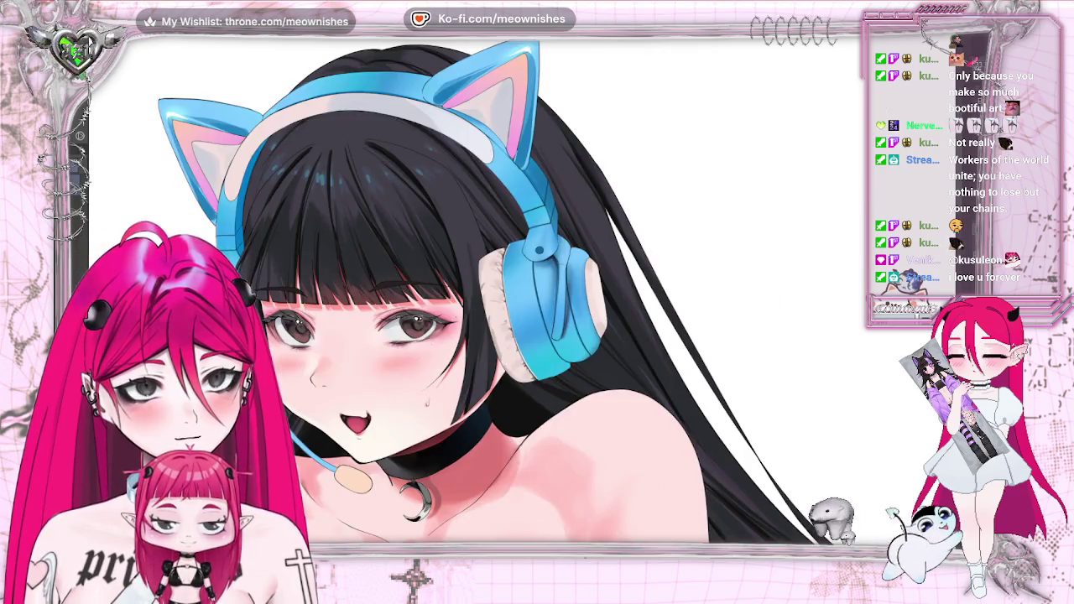
{"action": "scroll", "coordinate": [684, 299], "scroll_direction": "down", "scroll_amount": 1}
{"action": "scroll", "coordinate": [684, 299], "scroll_direction": "down", "scroll_amount": 1}
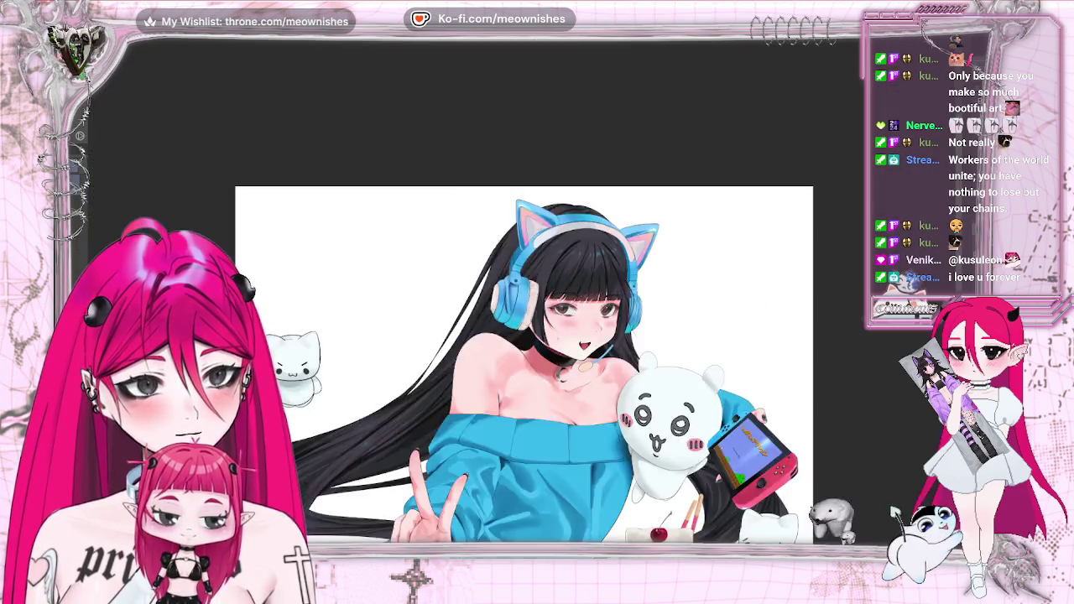
{"action": "scroll", "coordinate": [684, 299], "scroll_direction": "down", "scroll_amount": 1}
{"action": "scroll", "coordinate": [518, 291], "scroll_direction": "up", "scroll_amount": 1}
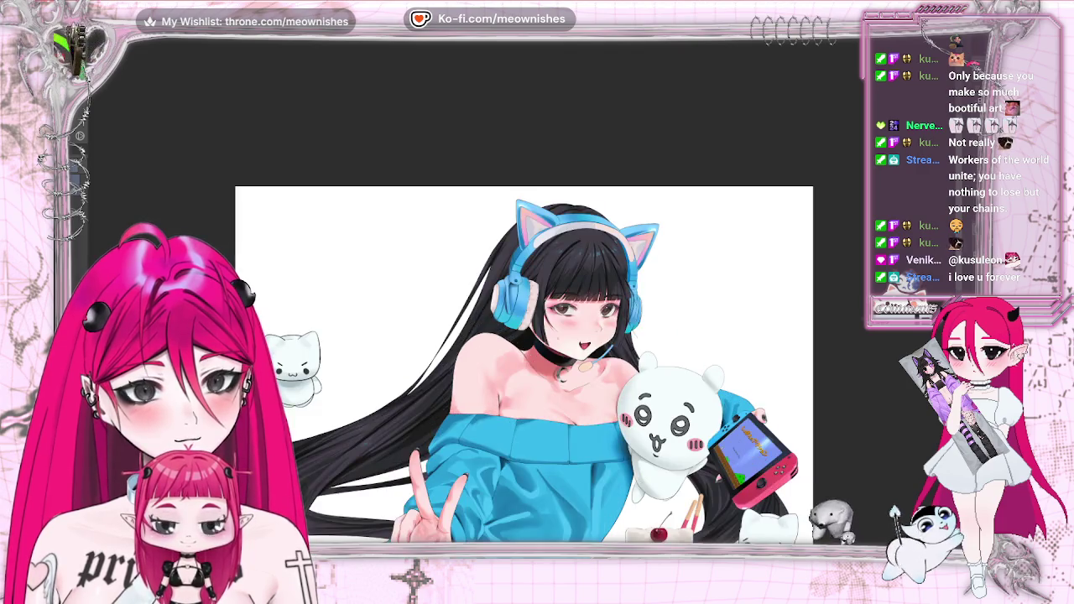
{"action": "scroll", "coordinate": [518, 292], "scroll_direction": "up", "scroll_amount": 1}
{"action": "scroll", "coordinate": [518, 291], "scroll_direction": "up", "scroll_amount": 1}
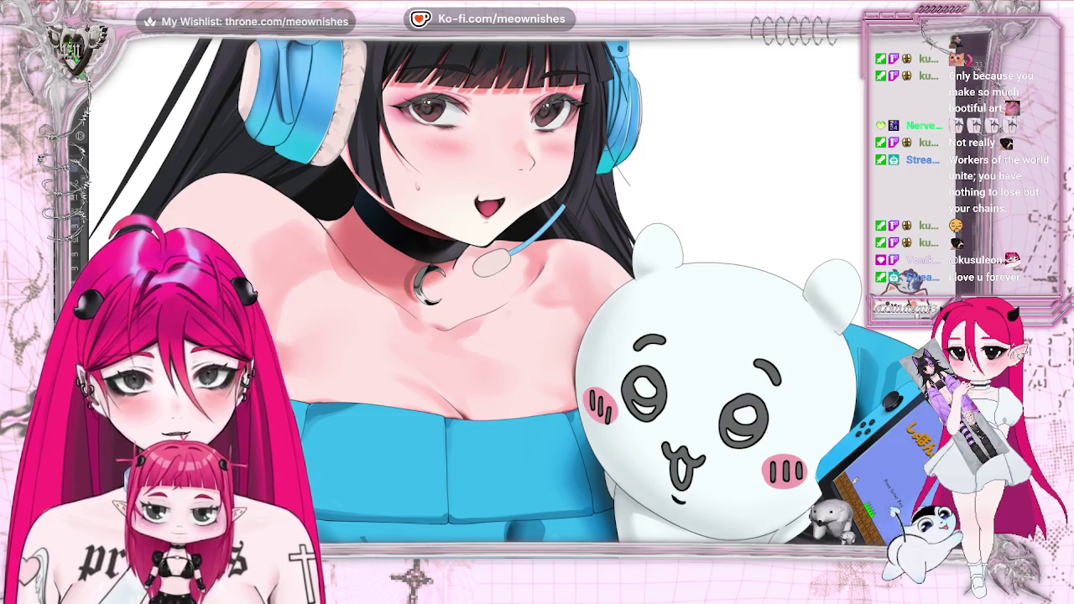
- Fit the whole canvas in view, then zoom in closely on the headset microphone's foam tip
{"action": "key", "text": "ctrl+0"}
{"action": "scroll", "coordinate": [520, 295], "scroll_direction": "up", "scroll_amount": 3}
{"action": "scroll", "coordinate": [519, 296], "scroll_direction": "up", "scroll_amount": 3}
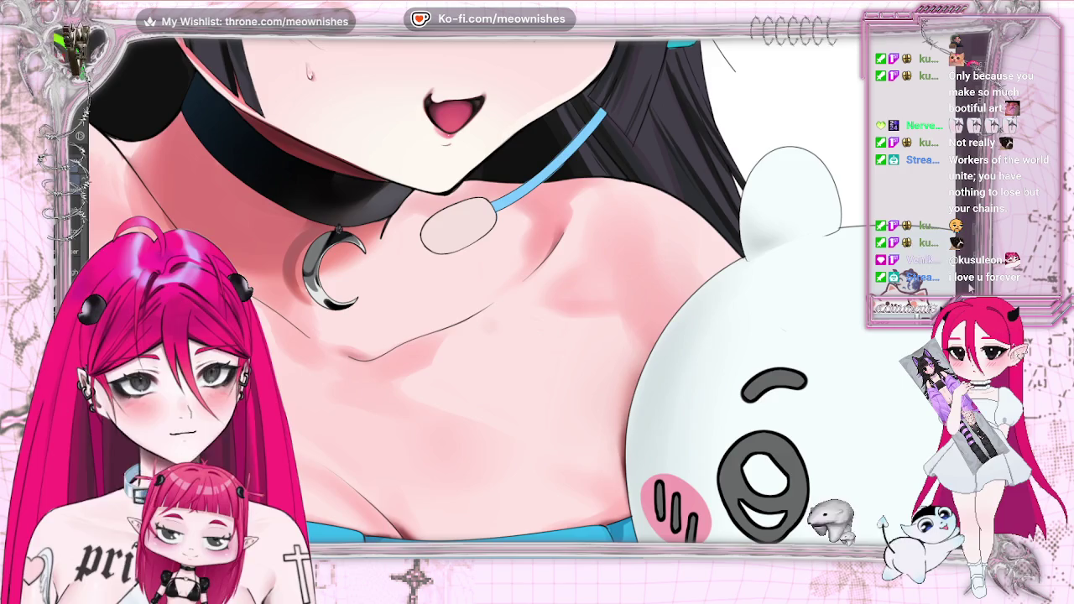
{"action": "scroll", "coordinate": [470, 289], "scroll_direction": "up", "scroll_amount": 3}
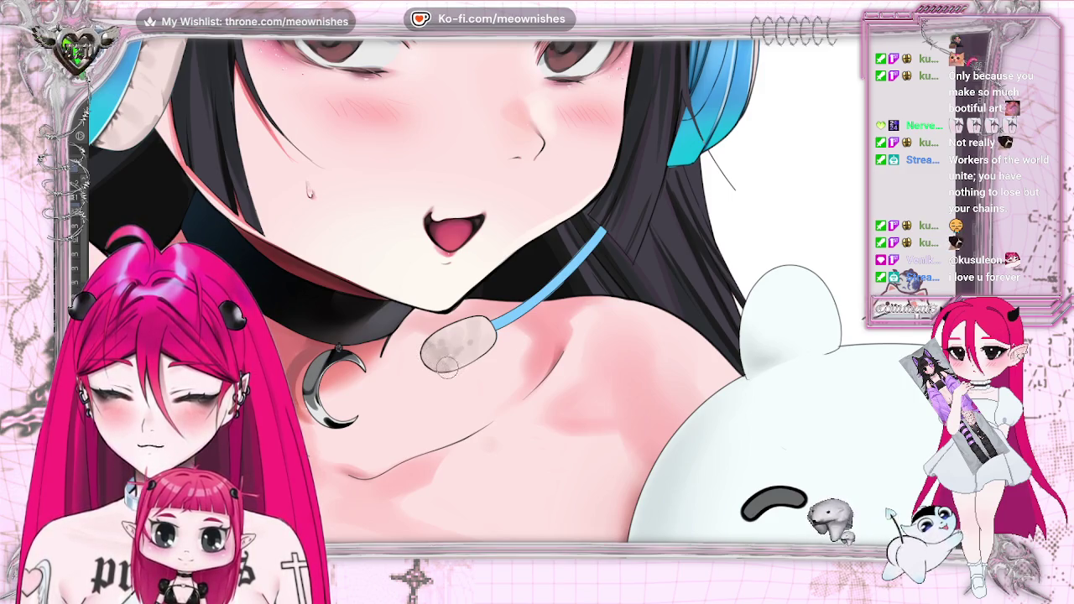
{"action": "scroll", "coordinate": [445, 360], "scroll_direction": "up", "scroll_amount": 3}
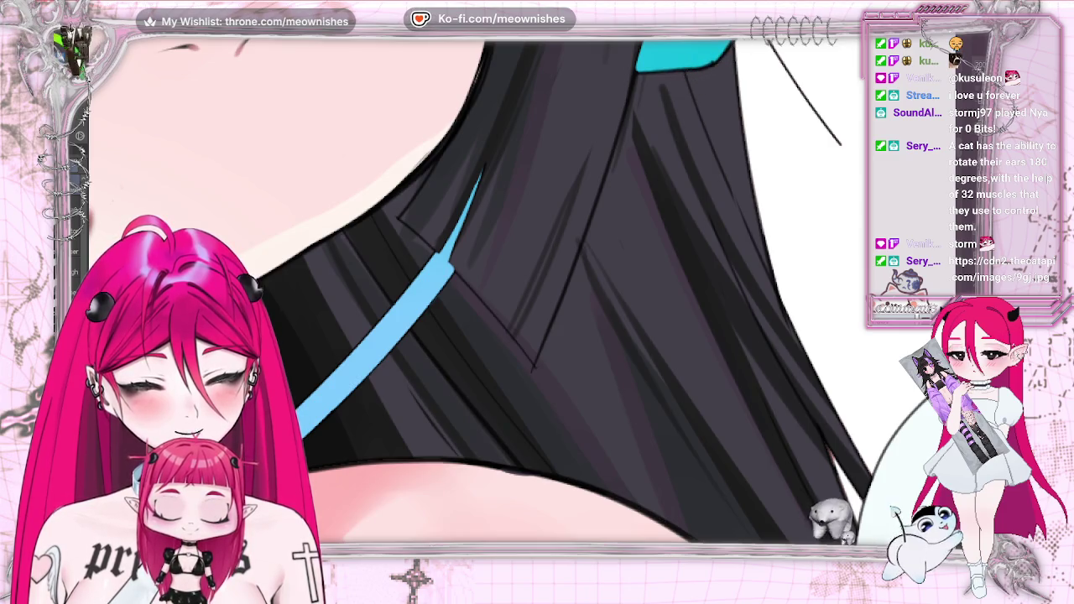
- Darken and sharpen the hair's top edge and the diagonal hair edge beside the white area
{"action": "scroll", "coordinate": [537, 290], "scroll_direction": "up", "scroll_amount": 5}
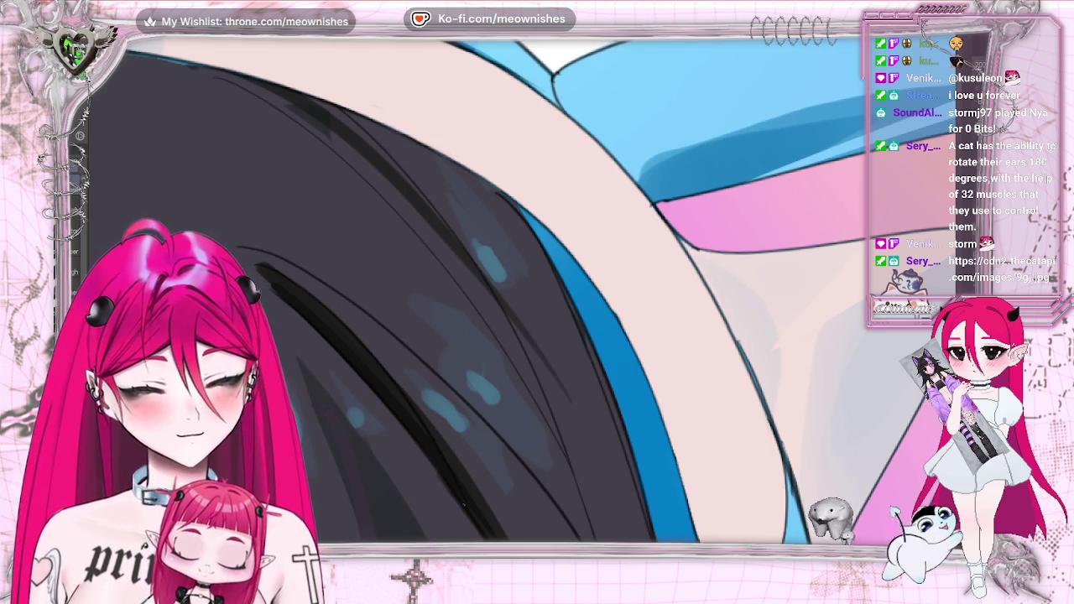
{"action": "left_click_drag", "start_coordinate": [599, 409], "coordinate": [810, 299]}
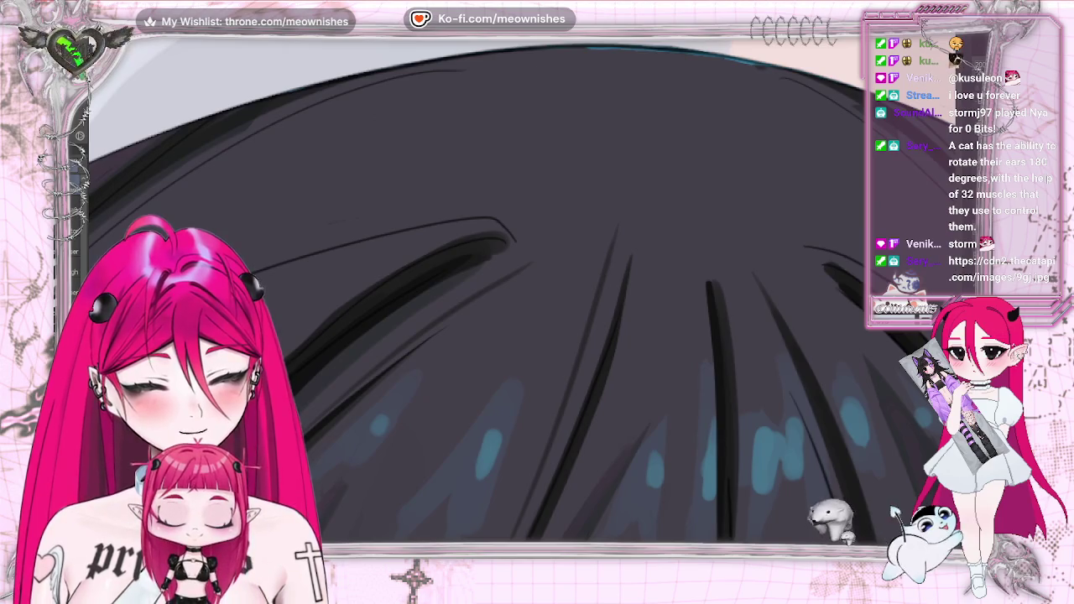
{"action": "scroll", "coordinate": [527, 285], "scroll_direction": "up", "scroll_amount": 3}
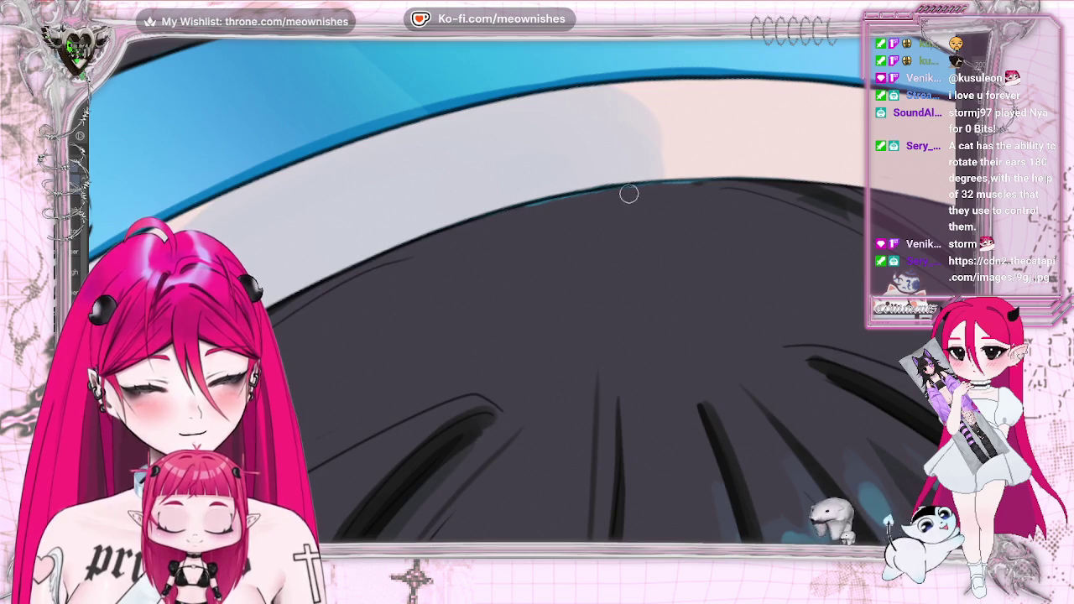
{"action": "left_click_drag", "start_coordinate": [521, 212], "coordinate": [695, 191]}
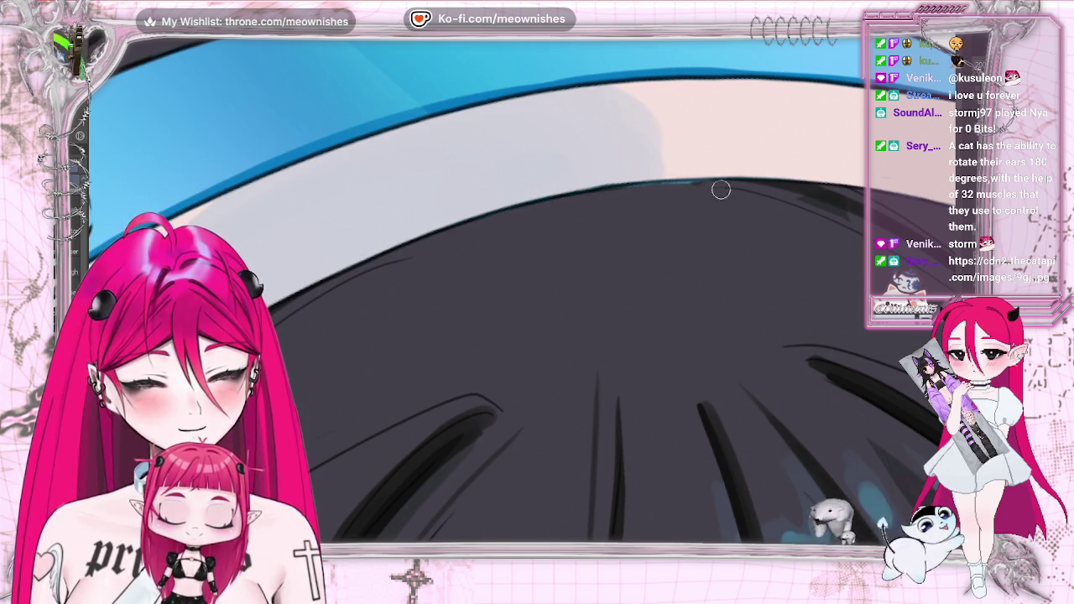
{"action": "left_click_drag", "start_coordinate": [592, 192], "coordinate": [719, 185]}
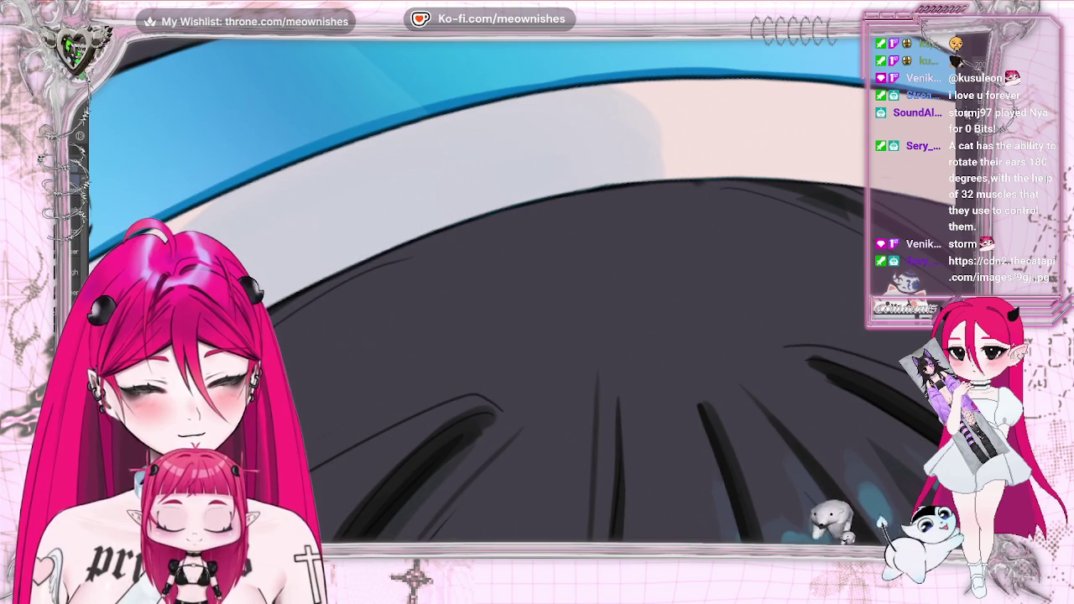
{"action": "scroll", "coordinate": [504, 293], "scroll_direction": "down", "scroll_amount": 5}
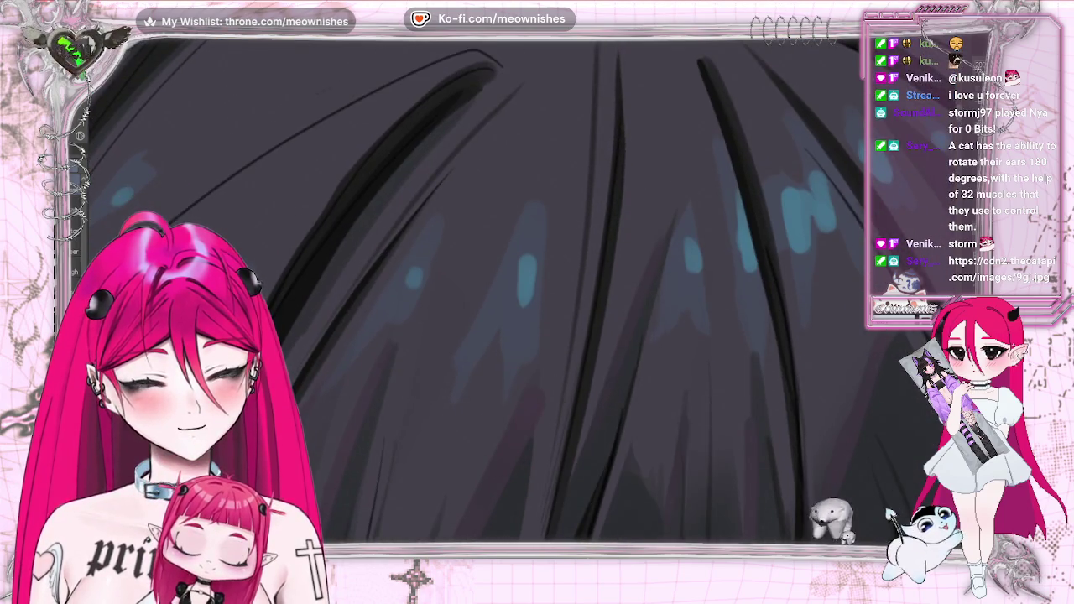
{"action": "scroll", "coordinate": [517, 267], "scroll_direction": "up", "scroll_amount": 5}
{"action": "scroll", "coordinate": [517, 267], "scroll_direction": "left", "scroll_amount": 2}
{"action": "left_click_drag", "start_coordinate": [517, 267], "coordinate": [593, 186]}
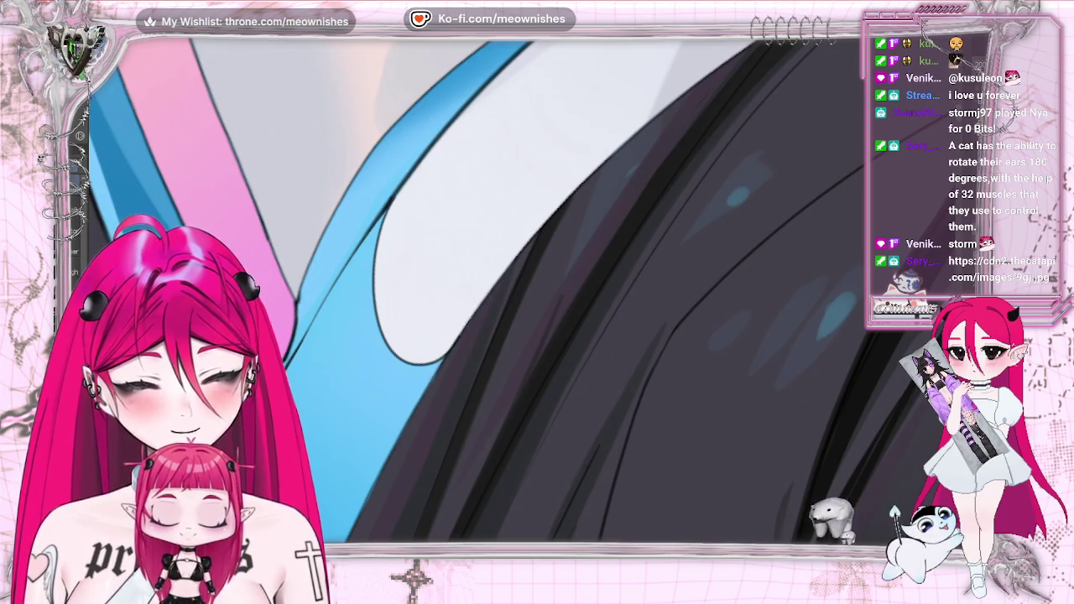
{"action": "scroll", "coordinate": [478, 289], "scroll_direction": "down", "scroll_amount": 1}
{"action": "scroll", "coordinate": [477, 290], "scroll_direction": "down", "scroll_amount": 1}
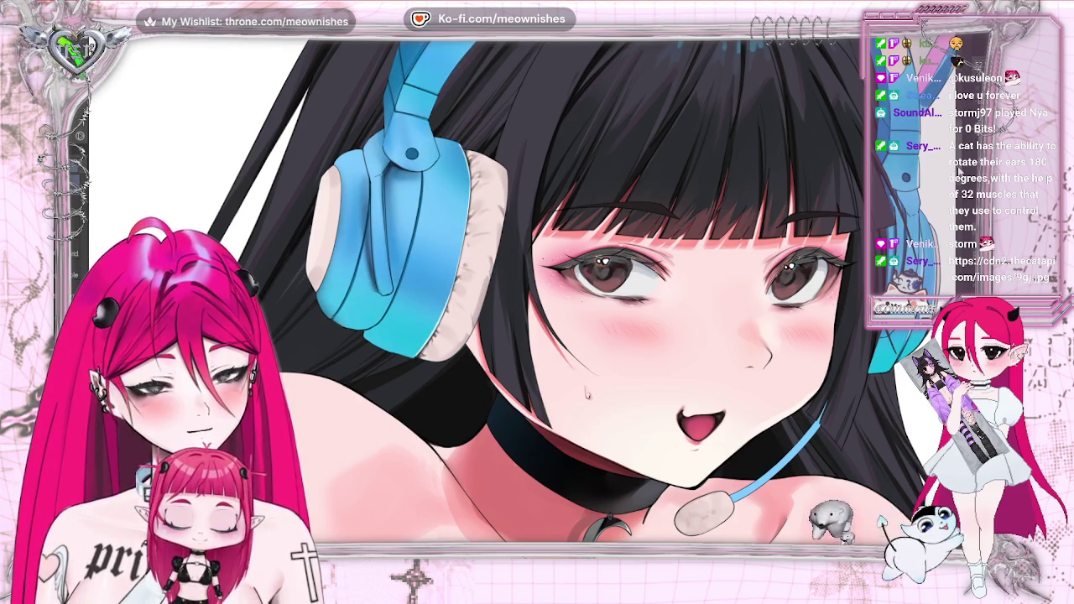
{"action": "scroll", "coordinate": [554, 290], "scroll_direction": "down", "scroll_amount": 3}
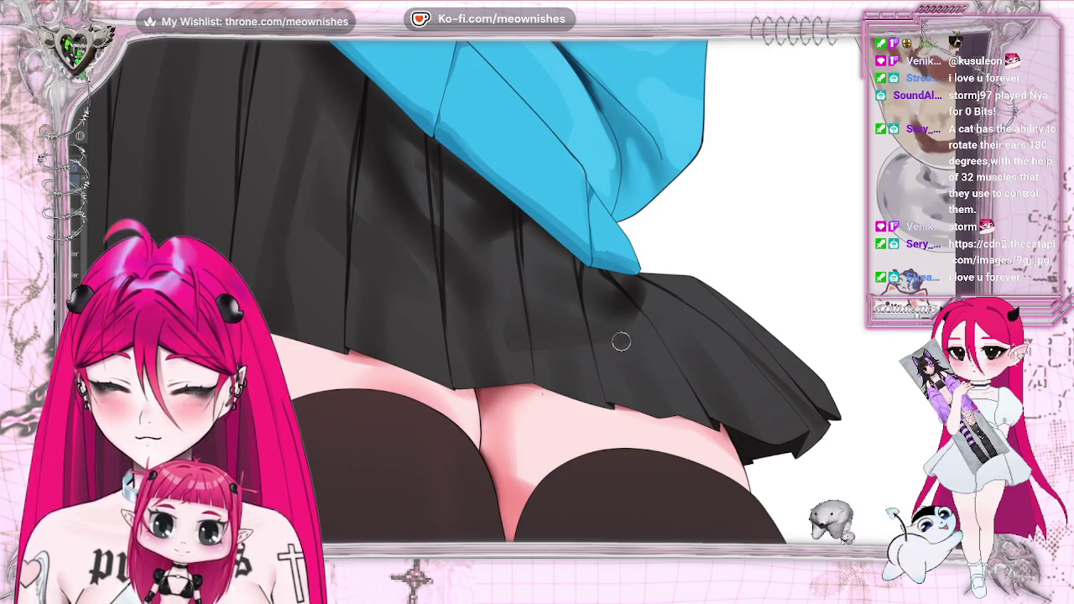
- Pan across the skirt and thighs, enlarge the brush, and fit the whole illustration in the window
{"action": "scroll", "coordinate": [398, 128], "scroll_direction": "up", "scroll_amount": 3}
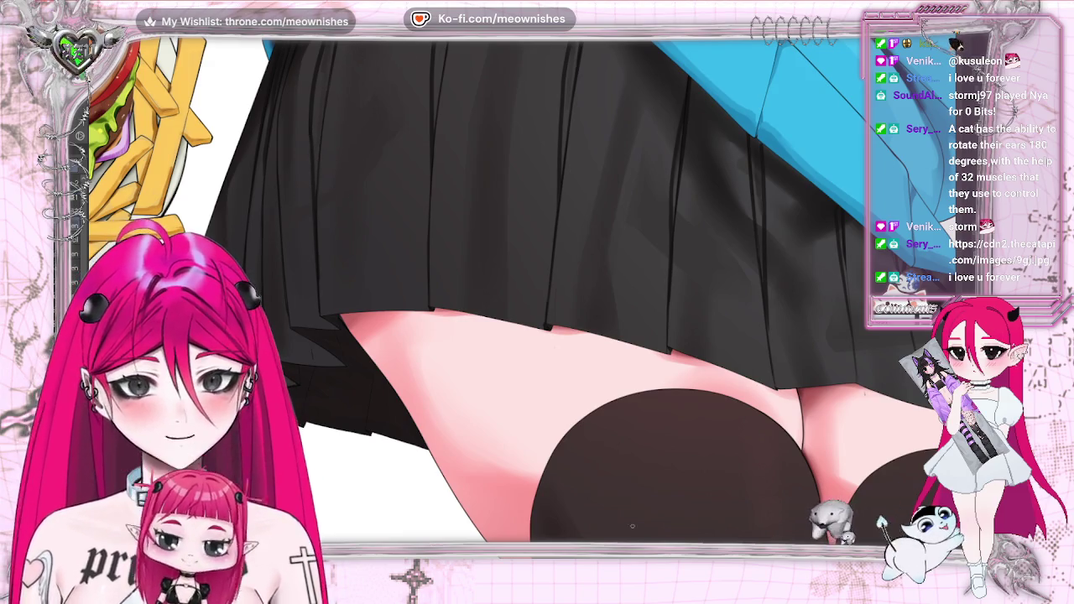
{"action": "left_click_drag", "start_coordinate": [633, 526], "coordinate": [499, 526]}
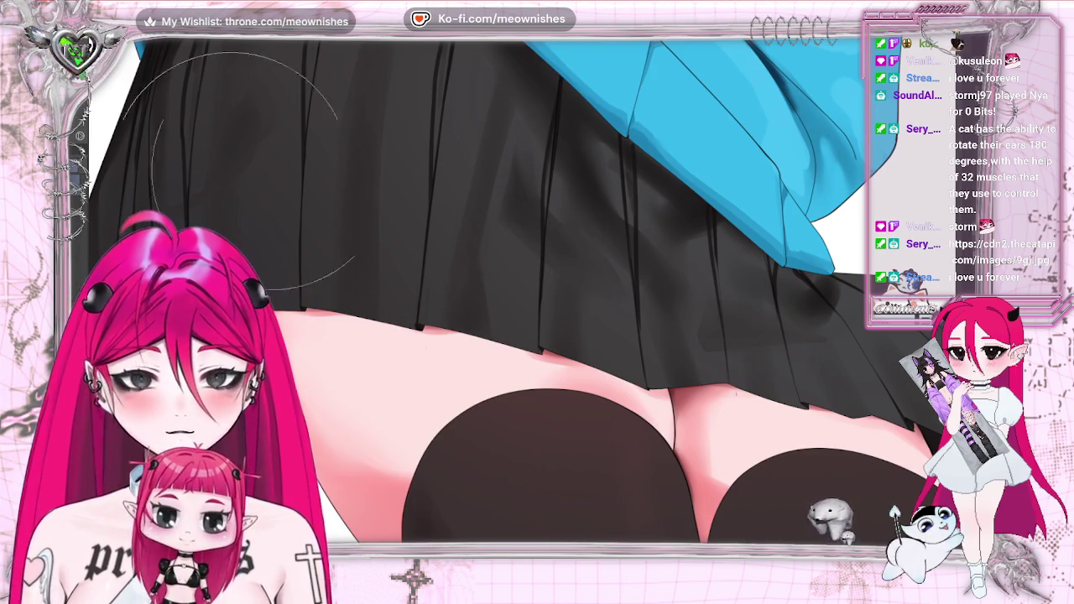
{"action": "key", "text": "bracketright"}
{"action": "key", "text": "bracketright"}
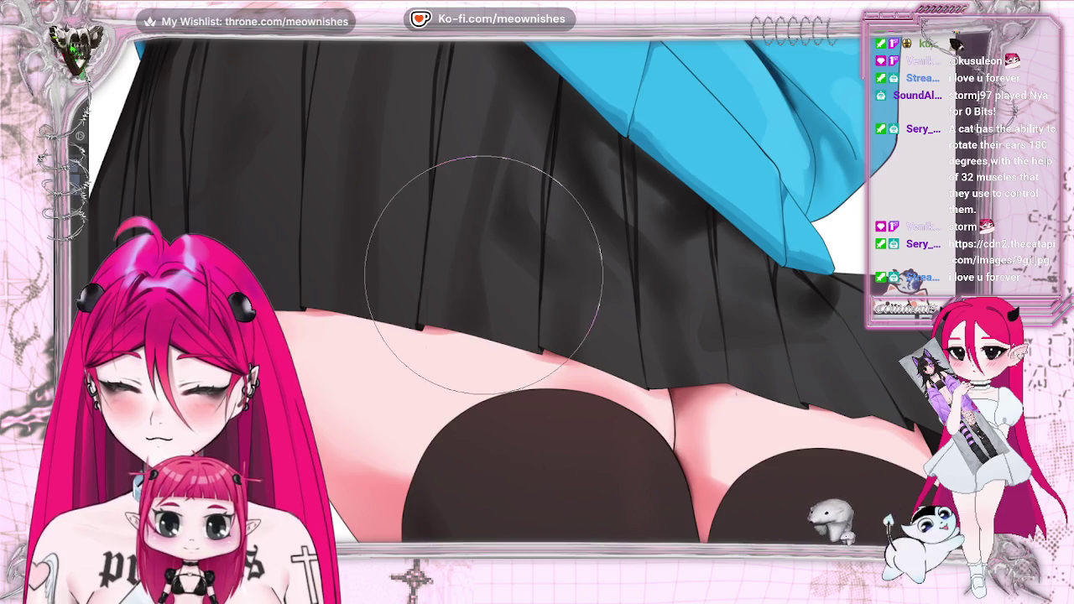
{"action": "key", "text": "ctrl+minus"}
{"action": "key", "text": "ctrl+0"}
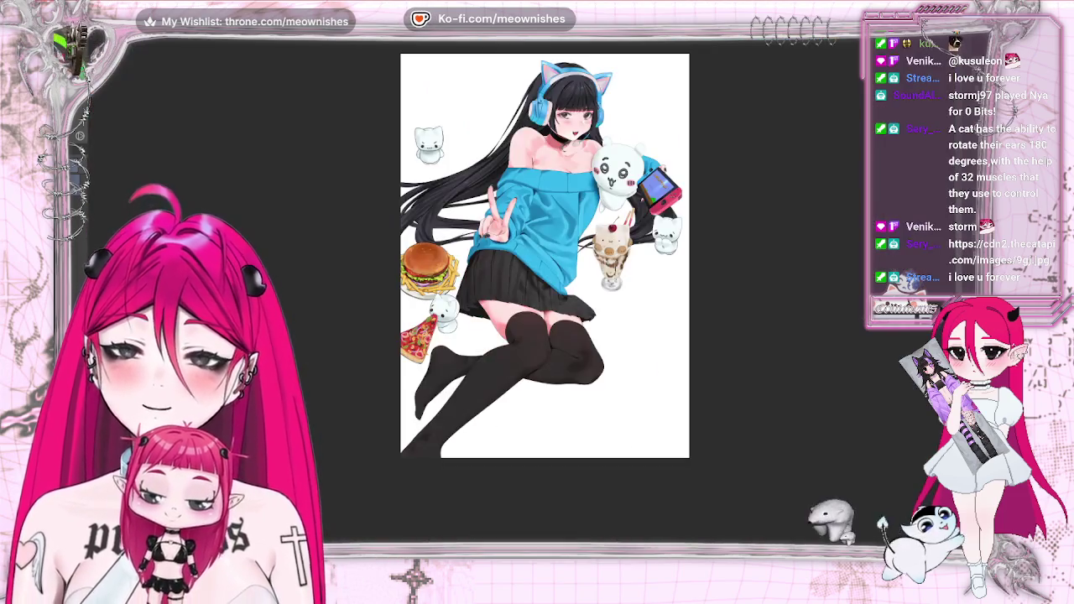
{"action": "key", "text": "m"}
{"action": "key", "text": "m"}
{"action": "key", "text": "ctrl+minus"}
{"action": "key", "text": "ctrl+plus"}
{"action": "key", "text": "ctrl+plus"}
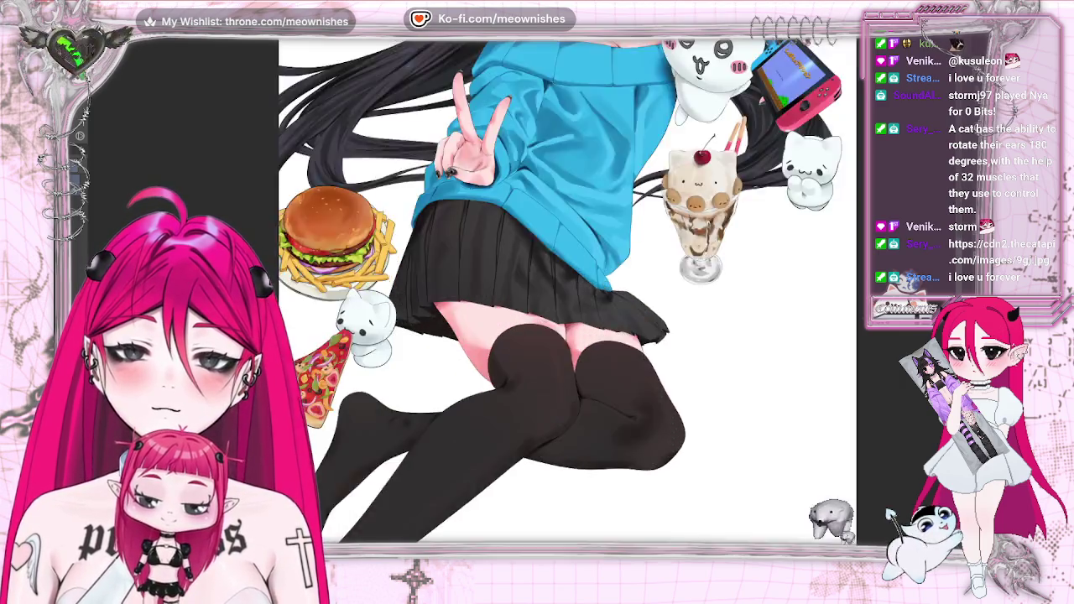
{"action": "key", "text": "ctrl+plus"}
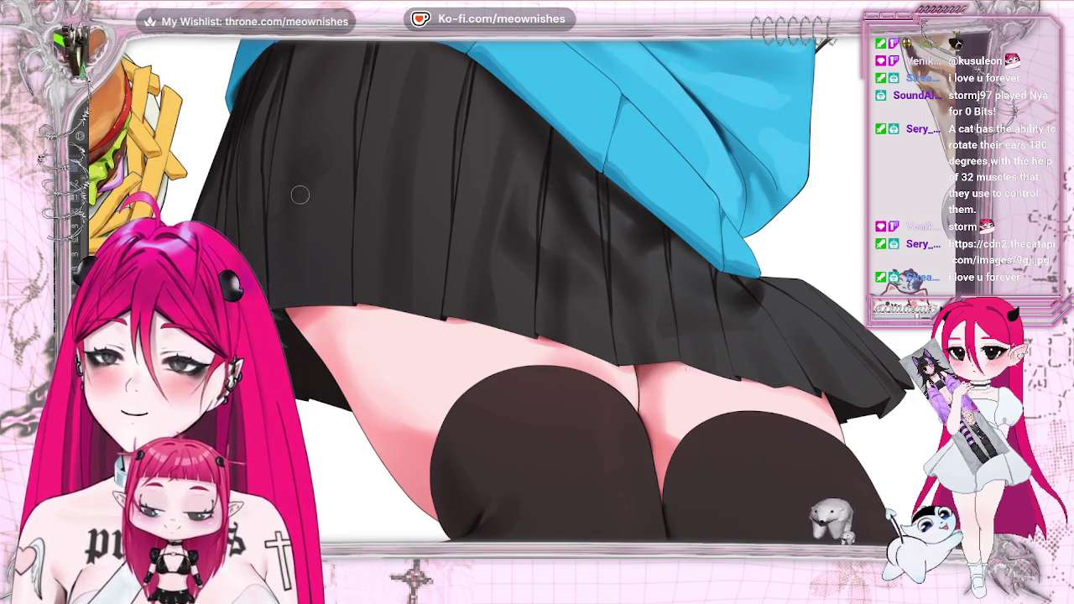
{"action": "key", "text": "ctrl+0"}
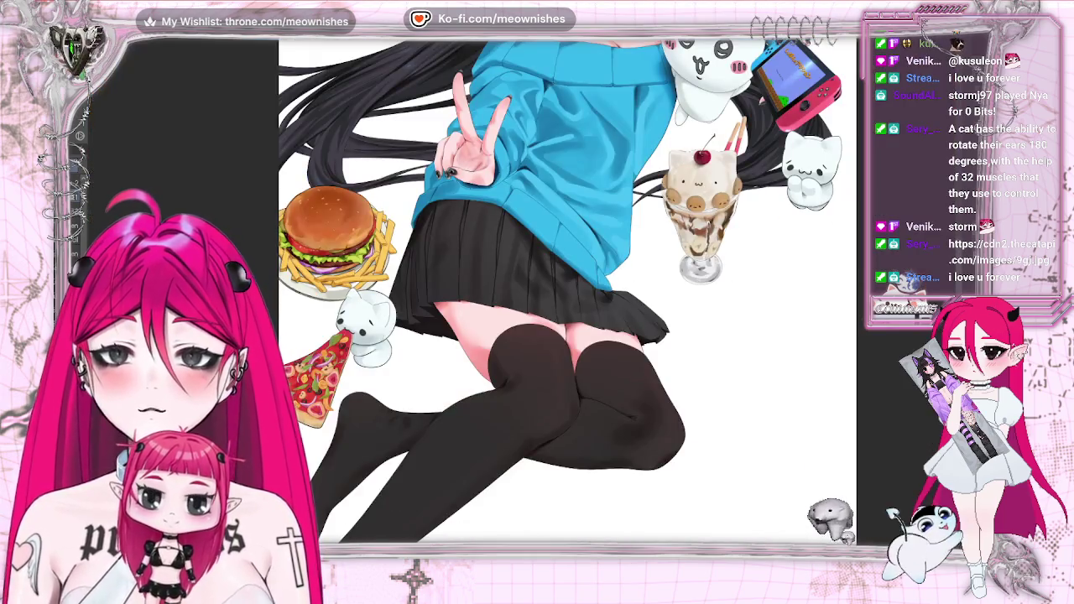
{"action": "scroll", "coordinate": [545, 218], "scroll_direction": "up", "scroll_amount": 2}
{"action": "scroll", "coordinate": [545, 218], "scroll_direction": "up", "scroll_amount": 1}
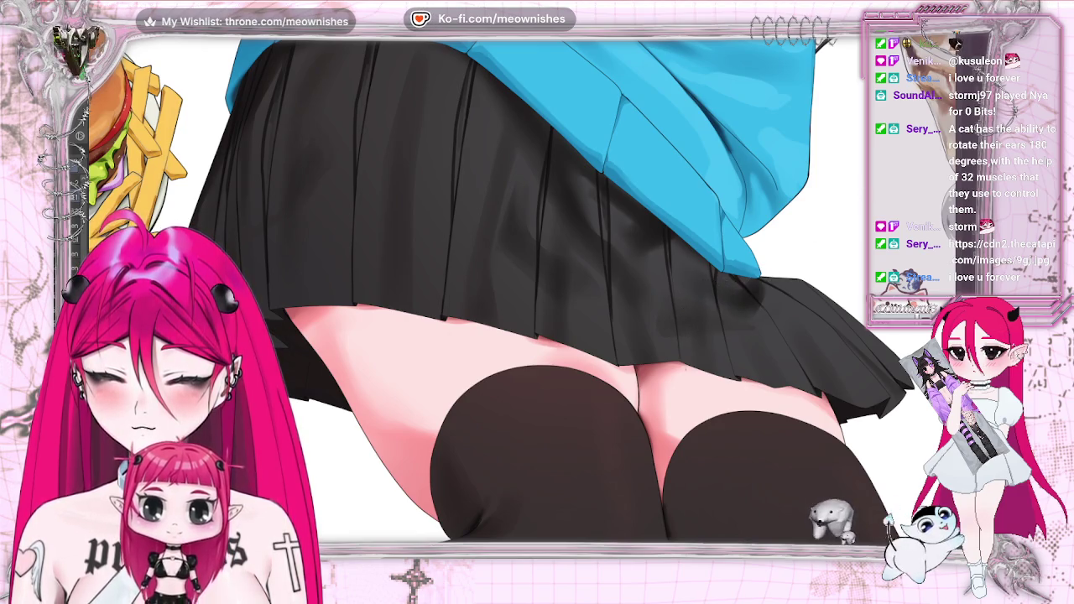
{"action": "key", "text": "ctrl+0"}
{"action": "key", "text": "h"}
{"action": "key", "text": "h"}
{"action": "scroll", "coordinate": [520, 268], "scroll_direction": "down", "scroll_amount": 2}
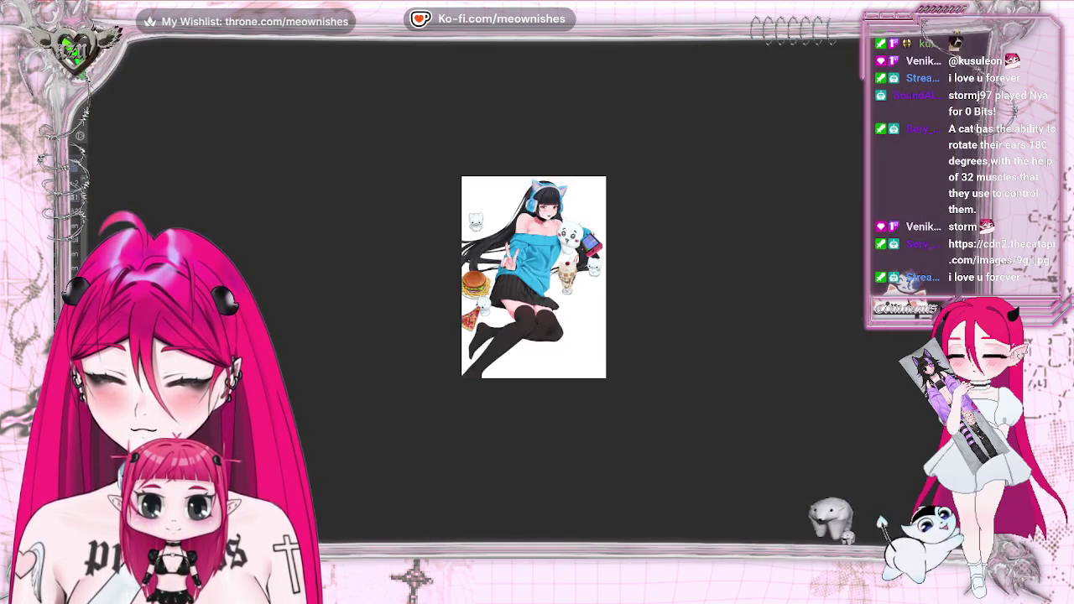
{"action": "scroll", "coordinate": [520, 268], "scroll_direction": "up", "scroll_amount": 2}
{"action": "scroll", "coordinate": [520, 268], "scroll_direction": "up", "scroll_amount": 2}
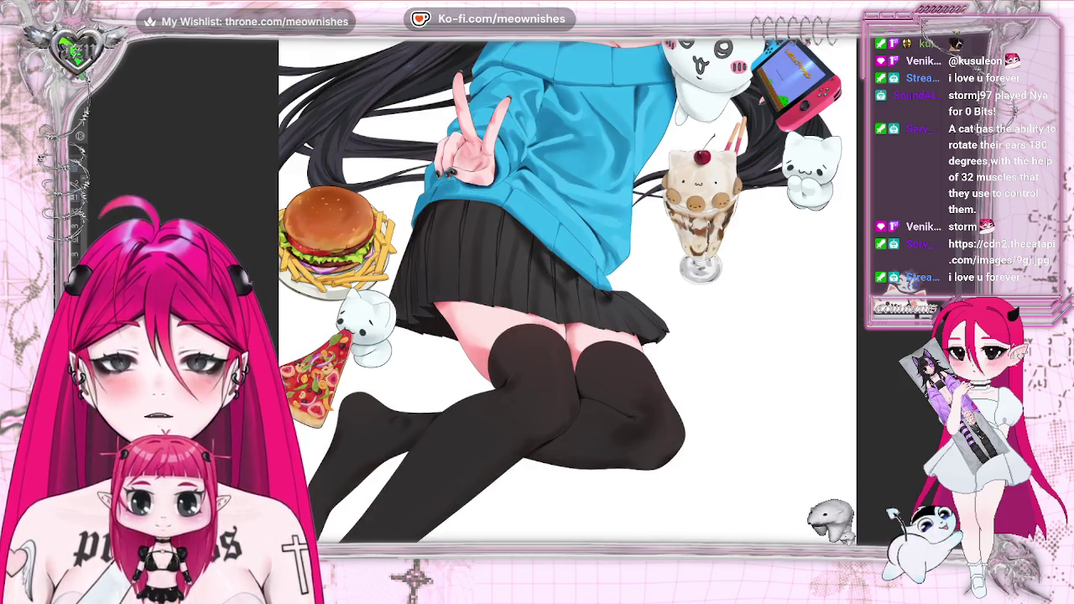
{"action": "scroll", "coordinate": [545, 269], "scroll_direction": "down", "scroll_amount": 1}
{"action": "scroll", "coordinate": [546, 268], "scroll_direction": "down", "scroll_amount": 2}
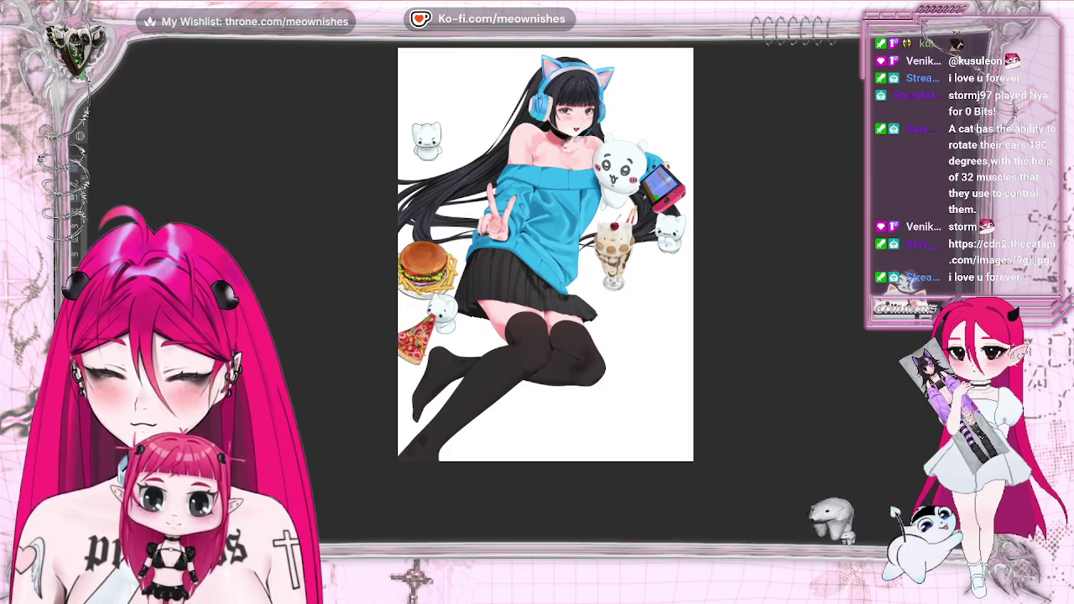
{"action": "key", "text": "h"}
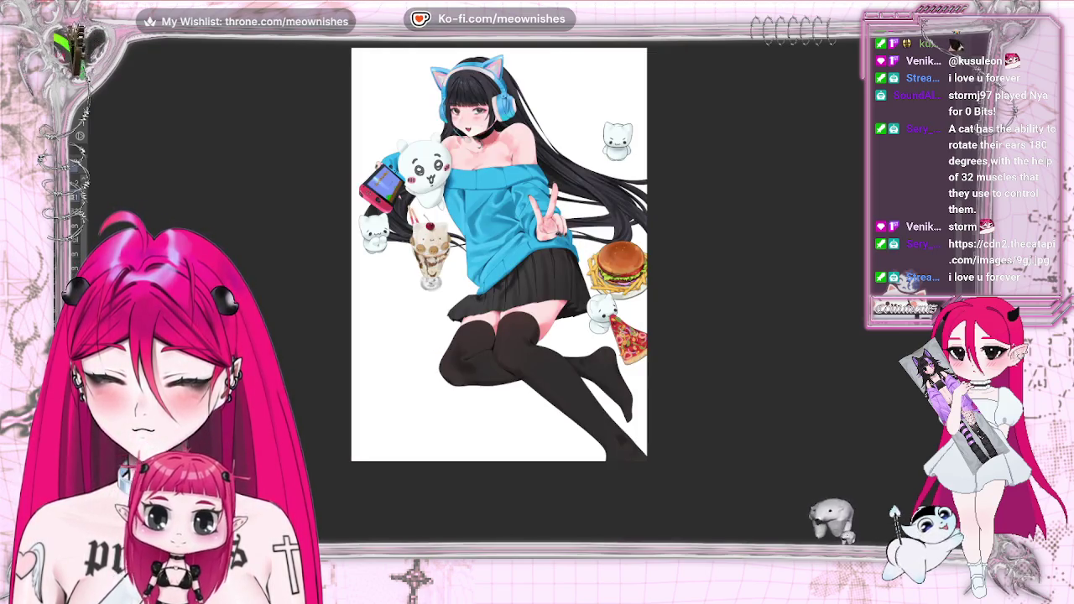
{"action": "key", "text": "h"}
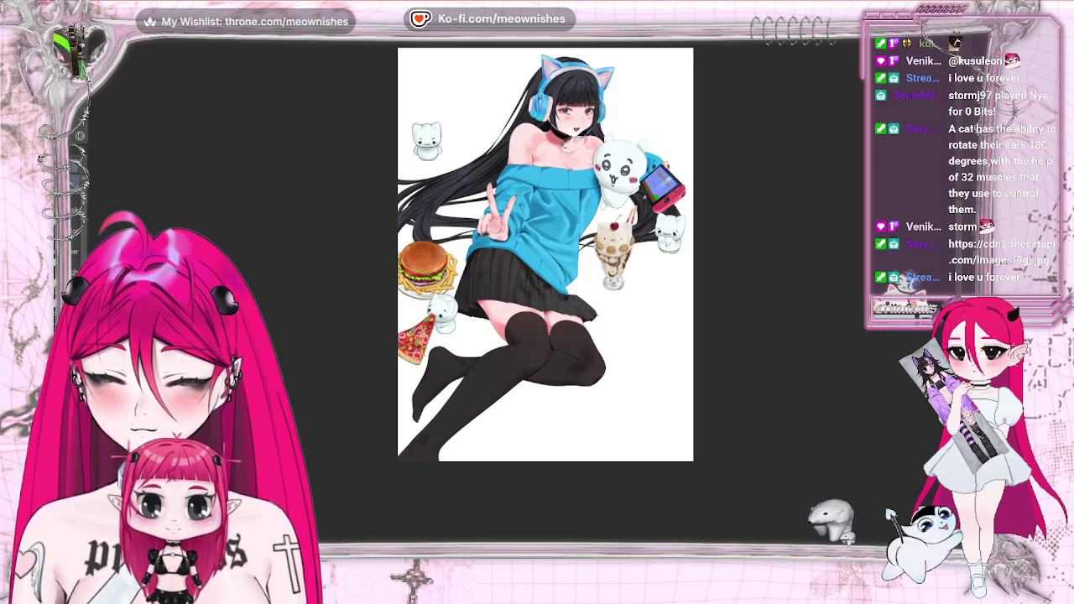
{"action": "key", "text": "ctrl+plus"}
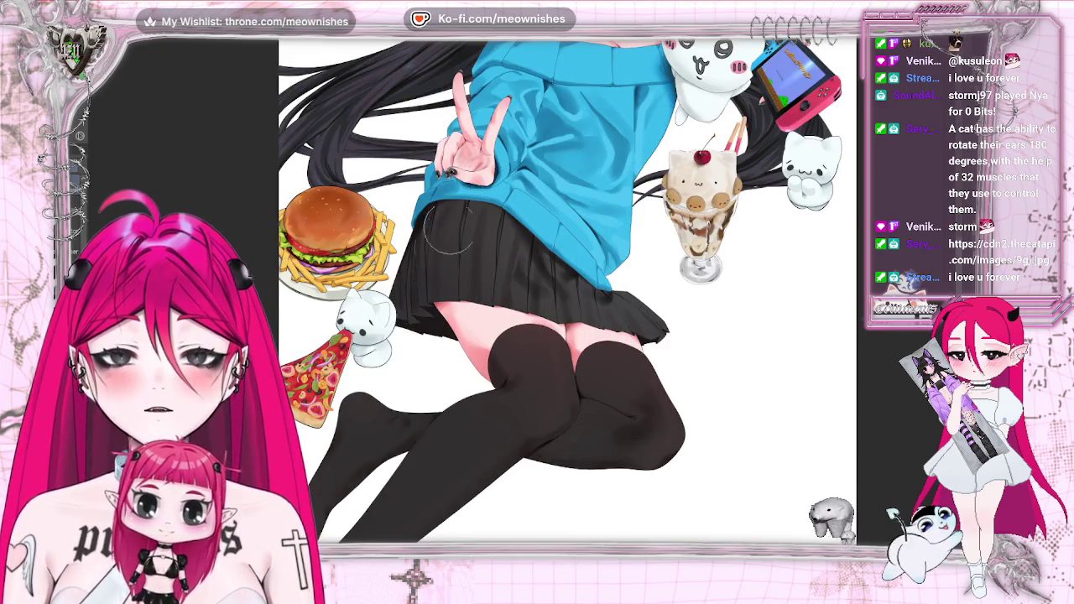
{"action": "key", "text": "ctrl+minus"}
{"action": "key", "text": "ctrl+minus"}
{"action": "key", "text": "ctrl+minus"}
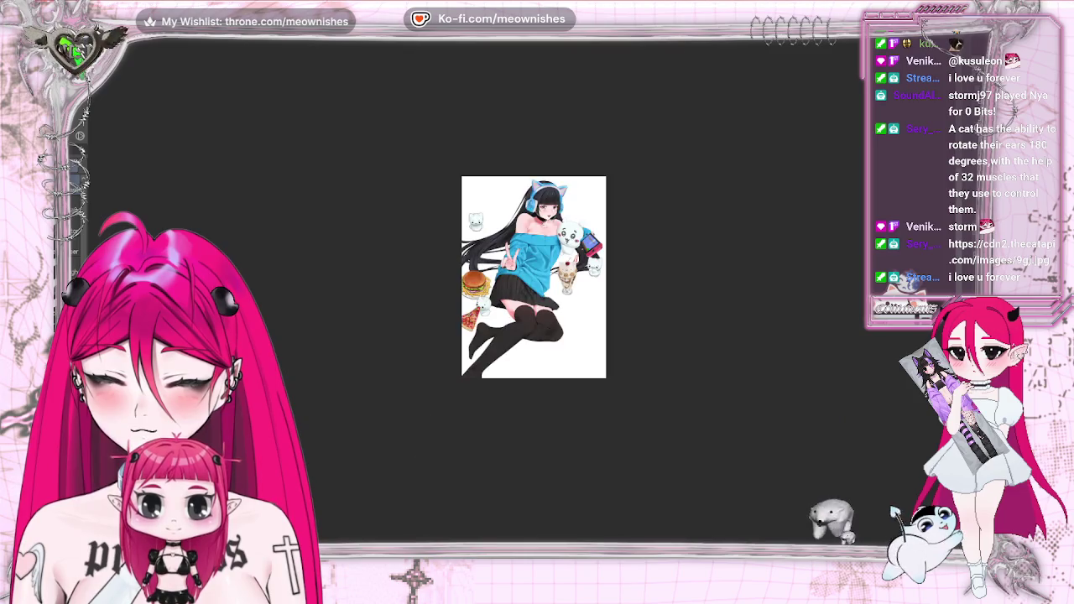
{"action": "key", "text": "ctrl+plus"}
{"action": "key", "text": "h"}
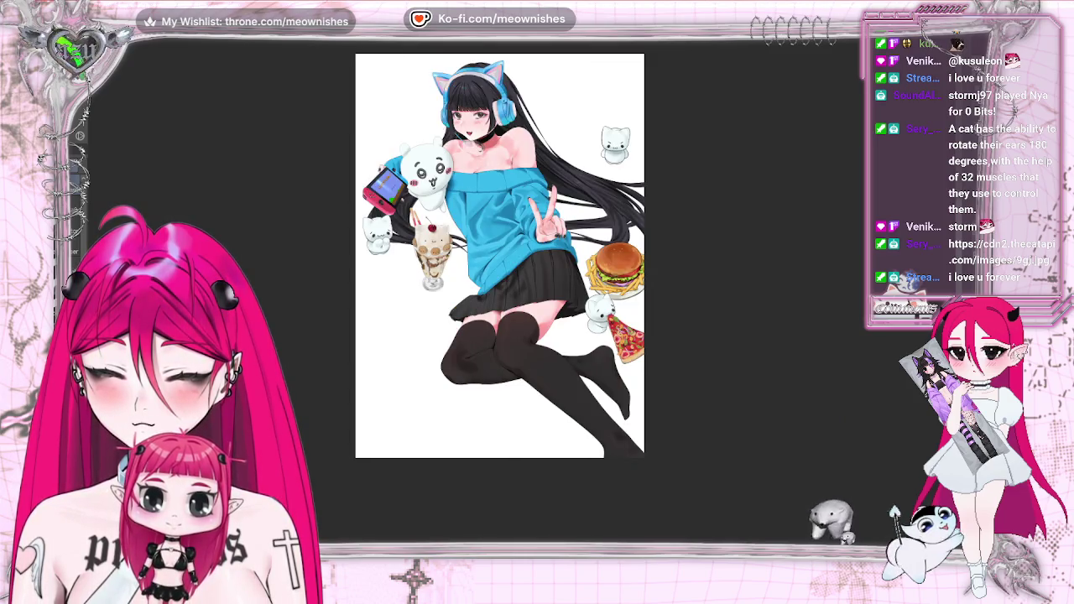
{"action": "key", "text": "h"}
{"action": "key", "text": "ctrl+minus"}
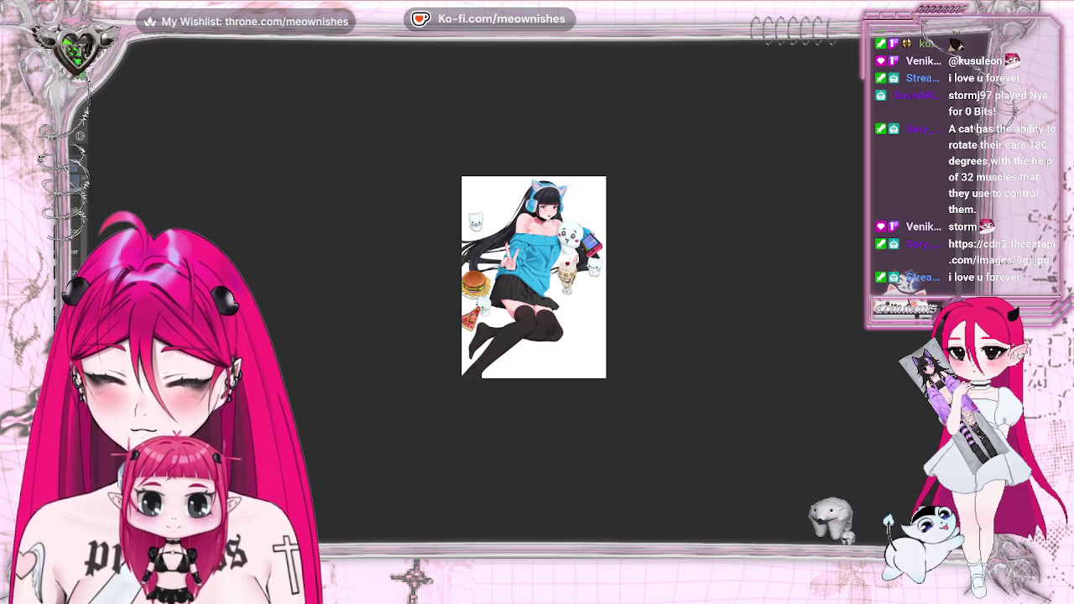
{"action": "key", "text": "ctrl+plus"}
{"action": "key", "text": "ctrl+plus"}
{"action": "key", "text": "ctrl+plus"}
{"action": "key", "text": "ctrl+minus"}
{"action": "key", "text": "ctrl+minus"}
{"action": "key", "text": "ctrl+minus"}
{"action": "key", "text": "ctrl+plus"}
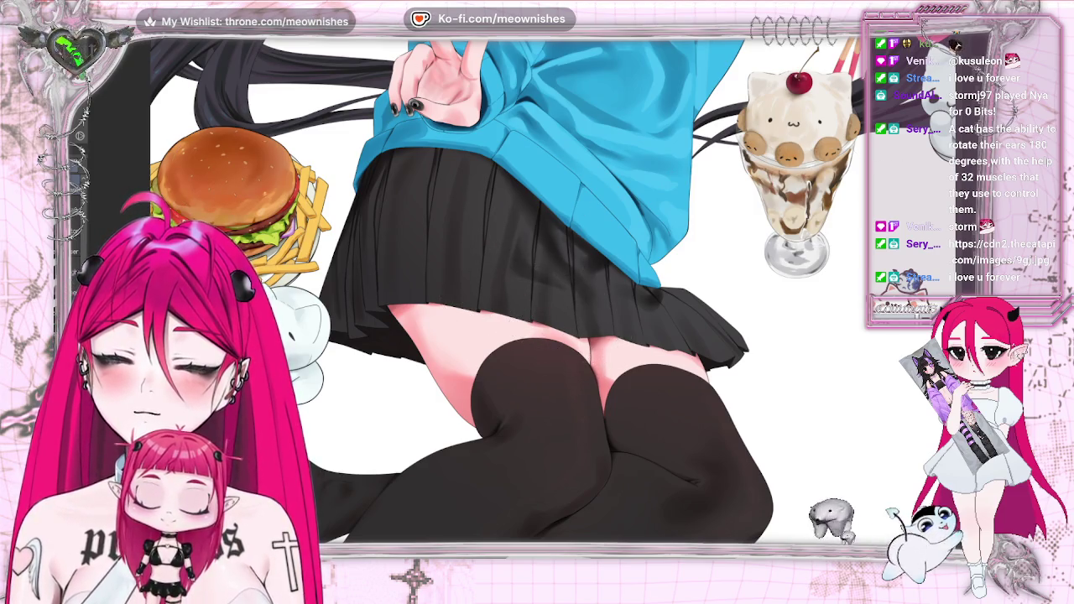
{"action": "key", "text": "ctrl+minus"}
{"action": "key", "text": "ctrl+minus"}
{"action": "key", "text": "ctrl+minus"}
{"action": "key", "text": "ctrl+plus"}
{"action": "key", "text": "ctrl+plus"}
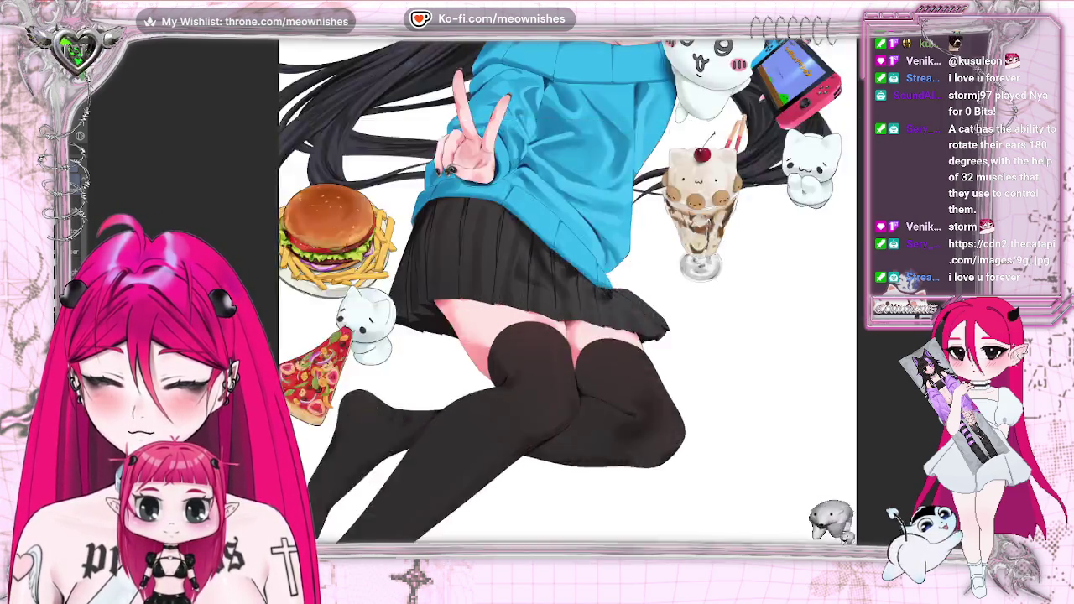
{"action": "key", "text": "ctrl+plus"}
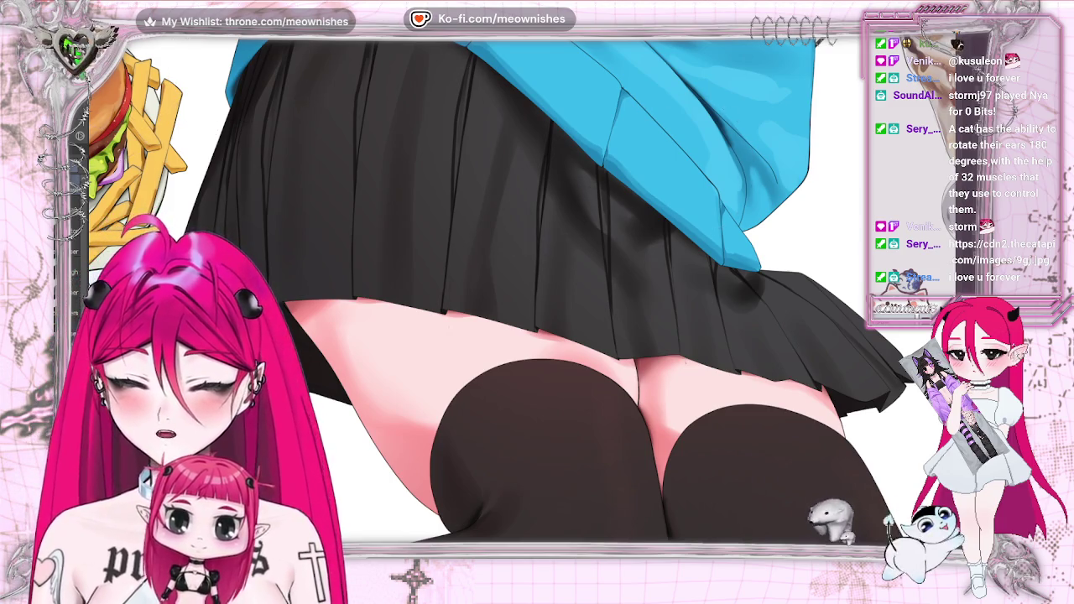
{"action": "key", "text": "ctrl+minus"}
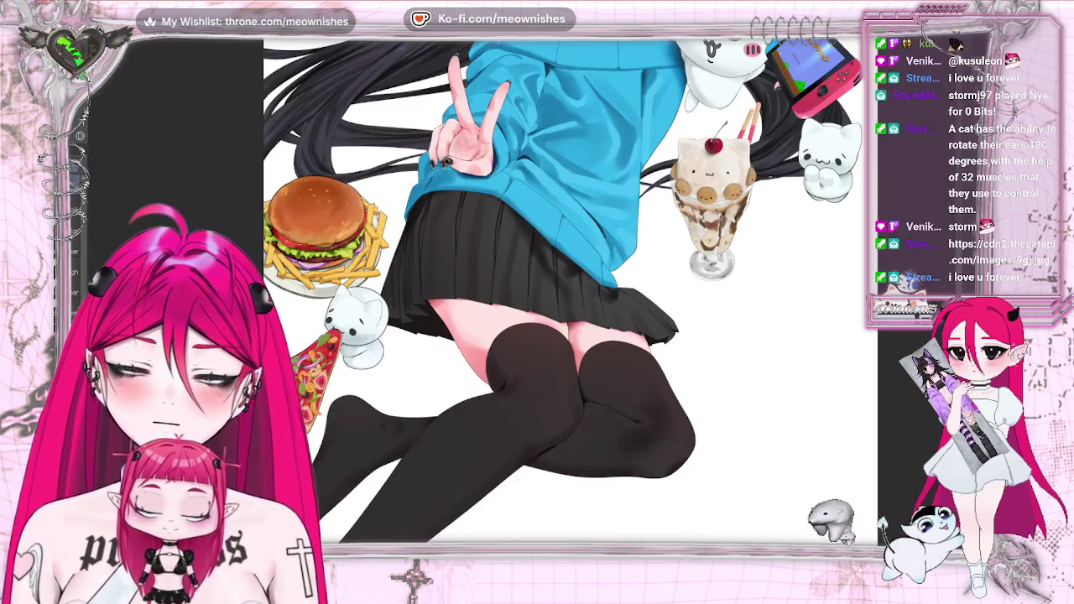
{"action": "key", "text": "ctrl+minus"}
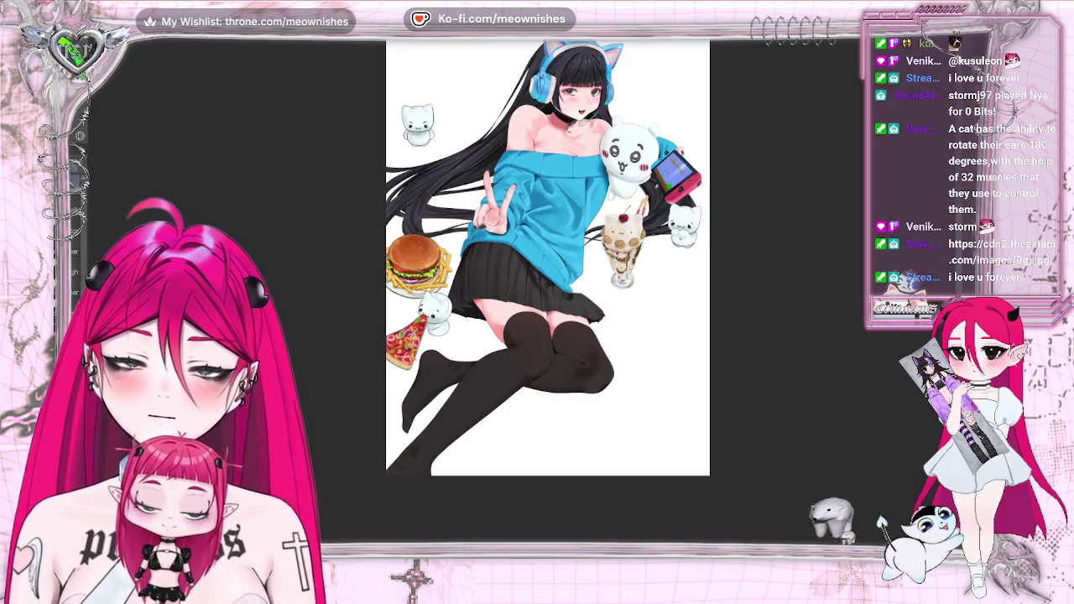
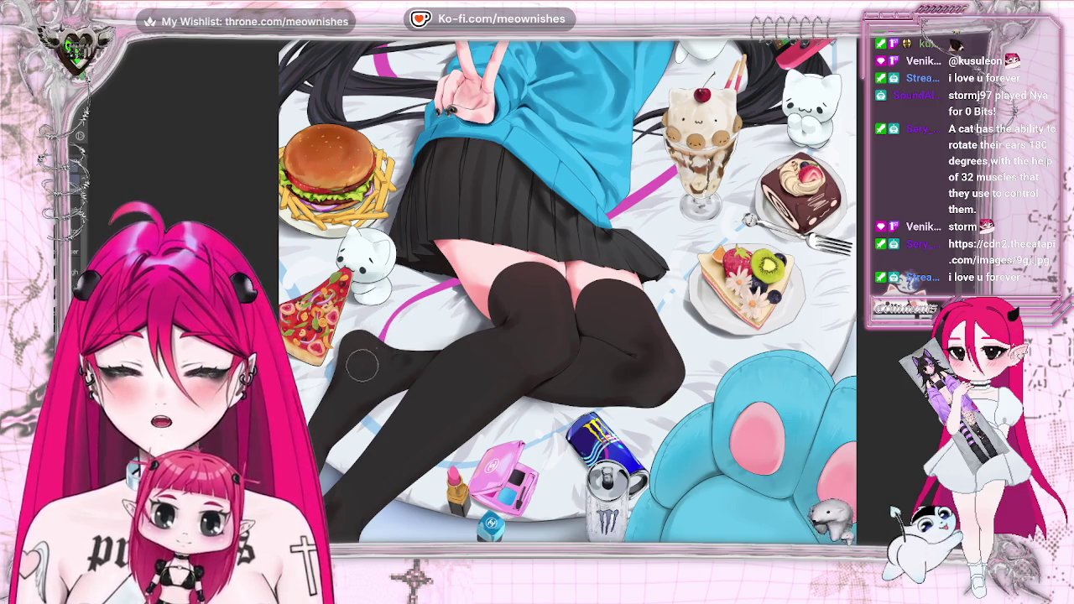
- Zoom out and back in, scroll around, then fit the whole illustration in the window
{"action": "key", "text": "ctrl+minus"}
{"action": "key", "text": "ctrl+minus"}
{"action": "key", "text": "ctrl+plus"}
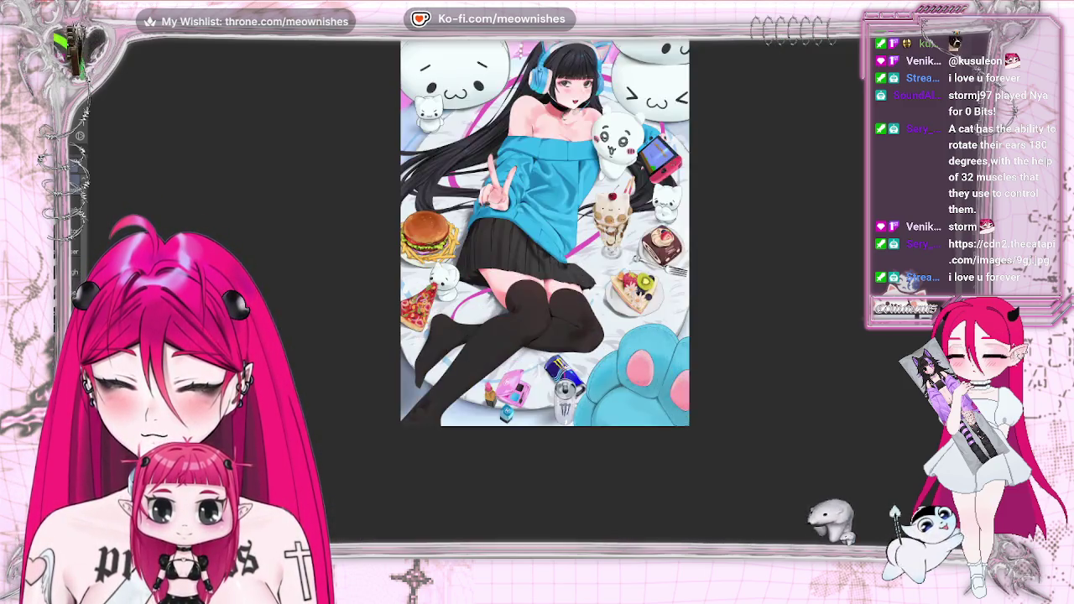
{"action": "key", "text": "ctrl+plus"}
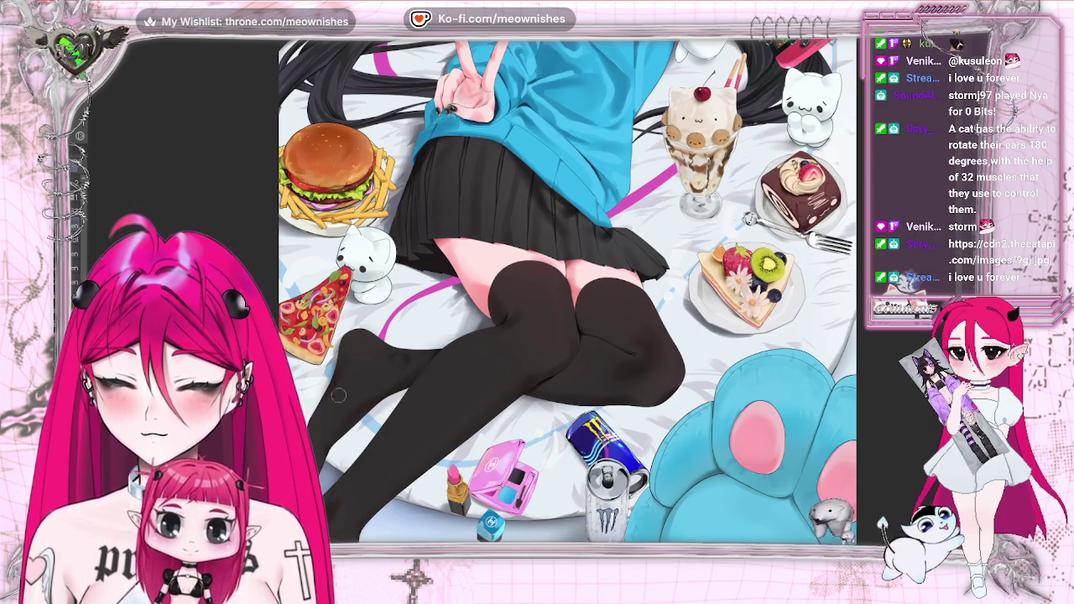
{"action": "key", "text": "ctrl+minus"}
{"action": "key", "text": "ctrl+minus"}
{"action": "key", "text": "ctrl+minus"}
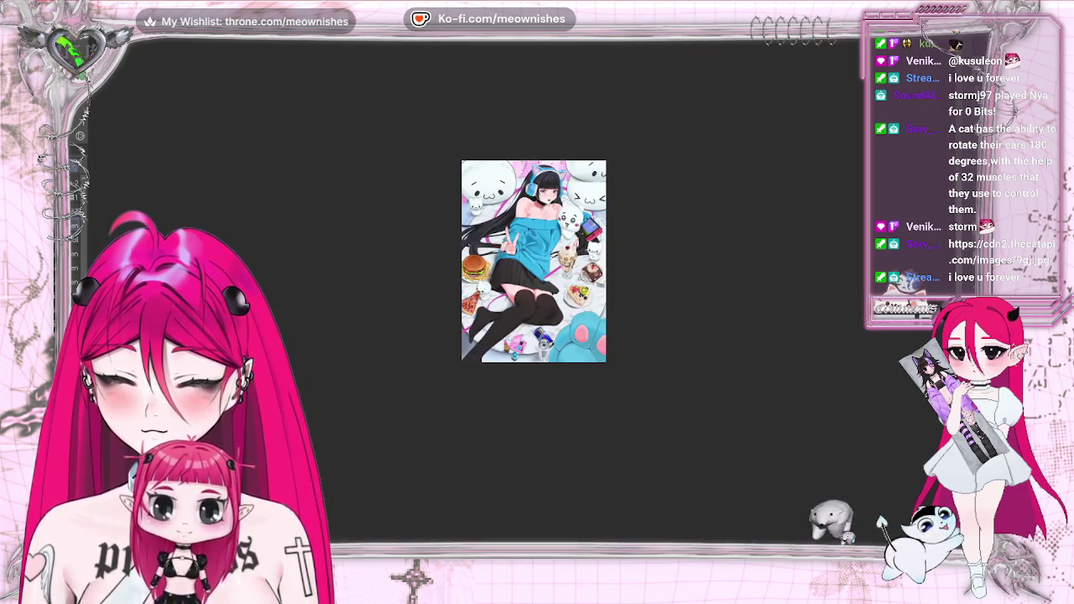
{"action": "key", "text": "ctrl+plus"}
{"action": "key", "text": "ctrl+plus"}
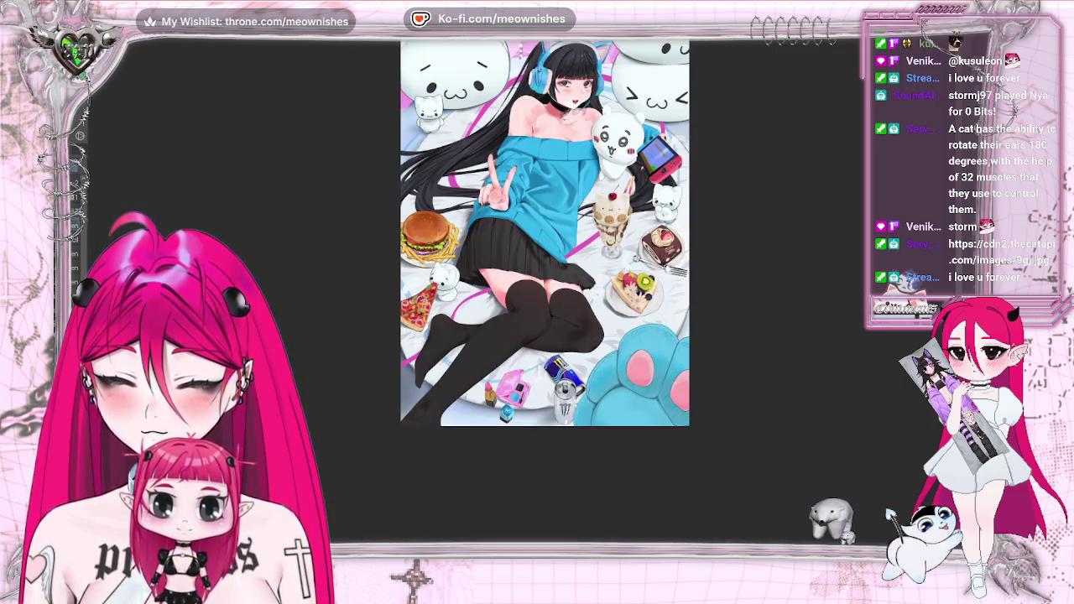
{"action": "scroll", "coordinate": [544, 257], "scroll_direction": "up", "scroll_amount": 1}
{"action": "scroll", "coordinate": [544, 280], "scroll_direction": "up", "scroll_amount": 1}
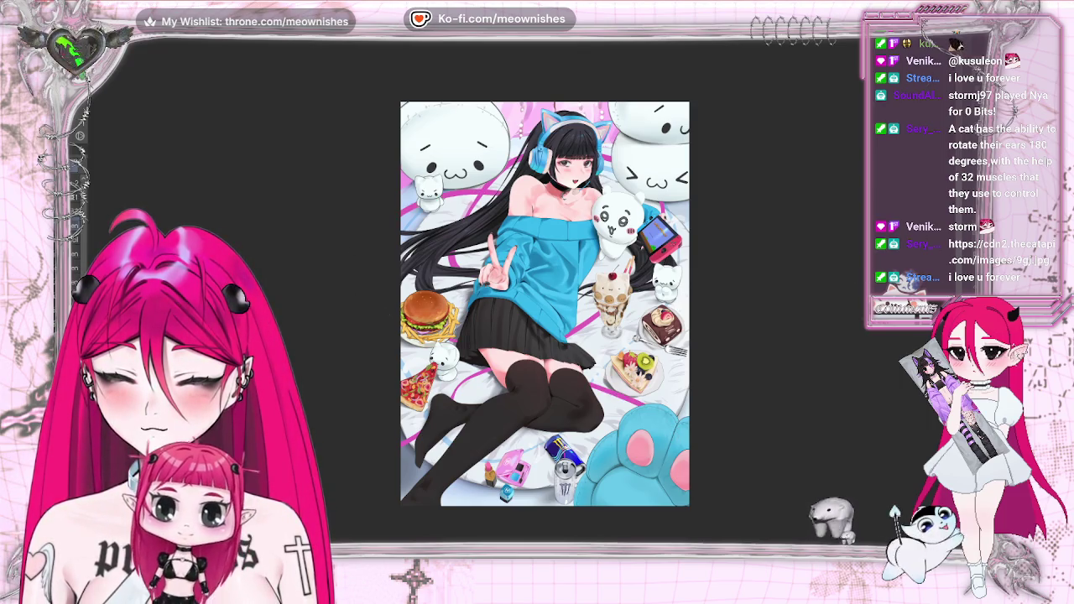
{"action": "scroll", "coordinate": [523, 299], "scroll_direction": "down", "scroll_amount": 2}
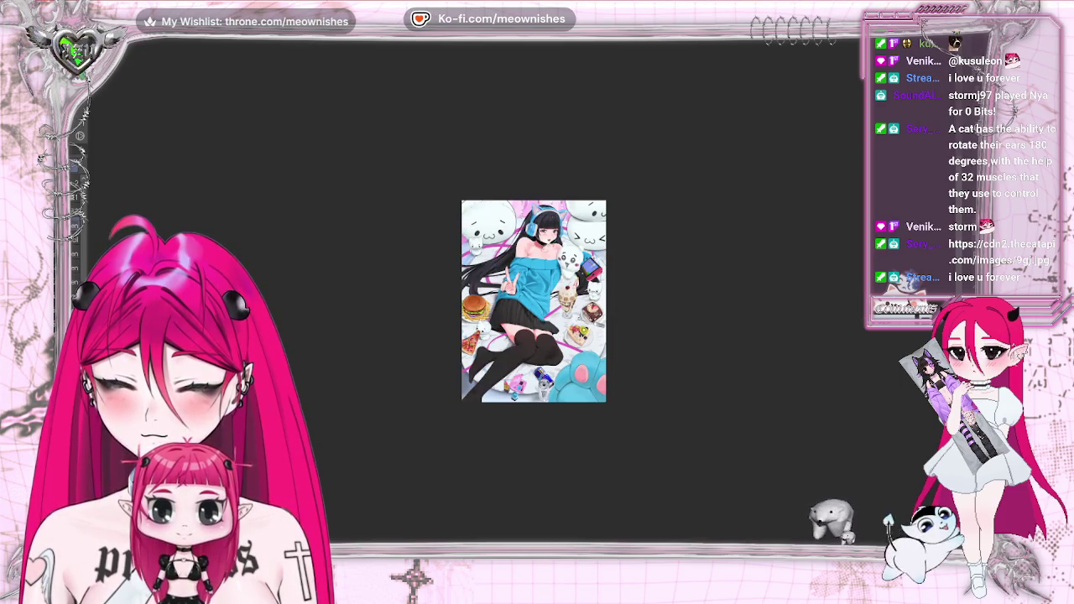
{"action": "scroll", "coordinate": [523, 299], "scroll_direction": "up", "scroll_amount": 2}
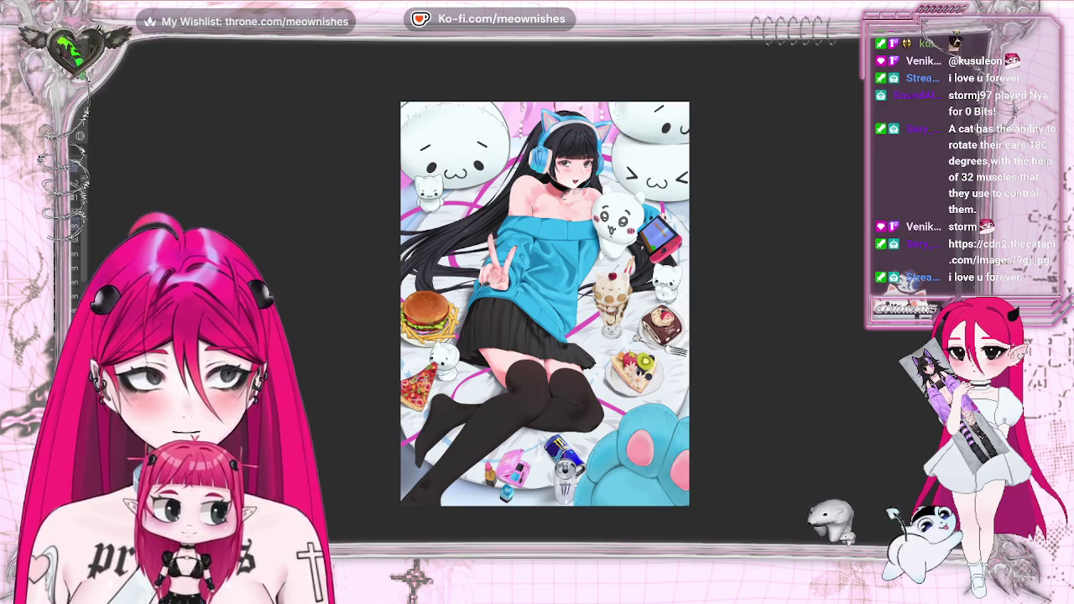
{"action": "scroll", "coordinate": [523, 300], "scroll_direction": "down", "scroll_amount": 2}
{"action": "scroll", "coordinate": [523, 300], "scroll_direction": "up", "scroll_amount": 2}
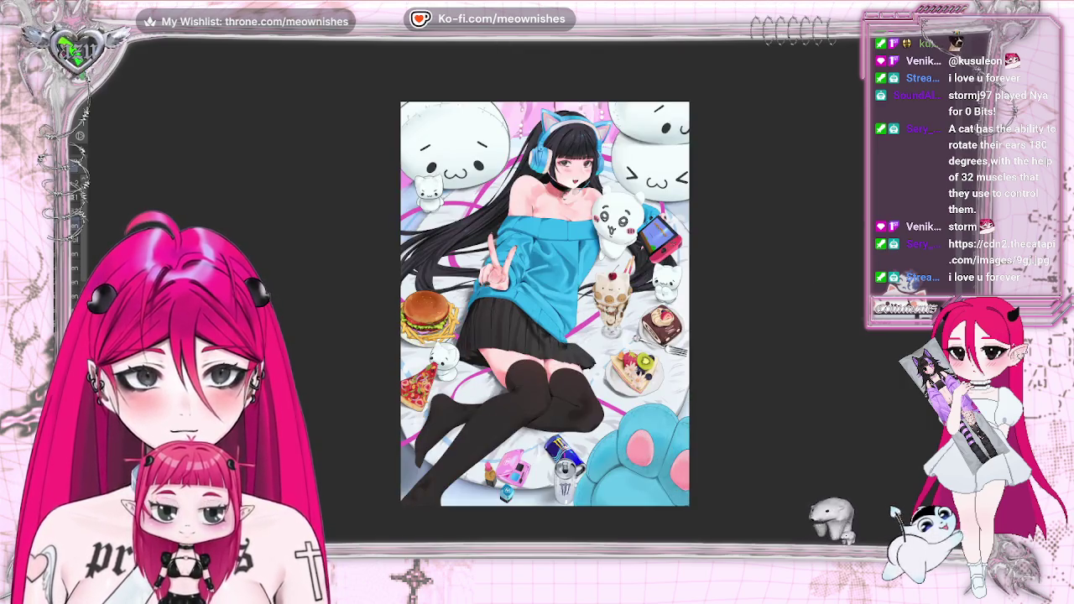
{"action": "scroll", "coordinate": [547, 304], "scroll_direction": "up", "scroll_amount": 1}
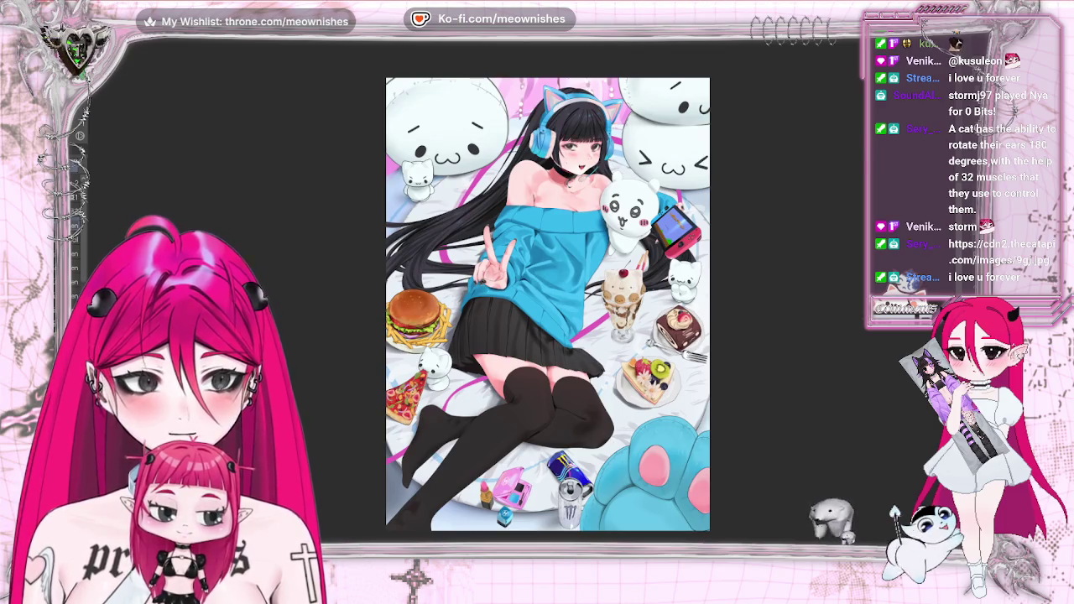
{"action": "scroll", "coordinate": [524, 299], "scroll_direction": "up", "scroll_amount": 3}
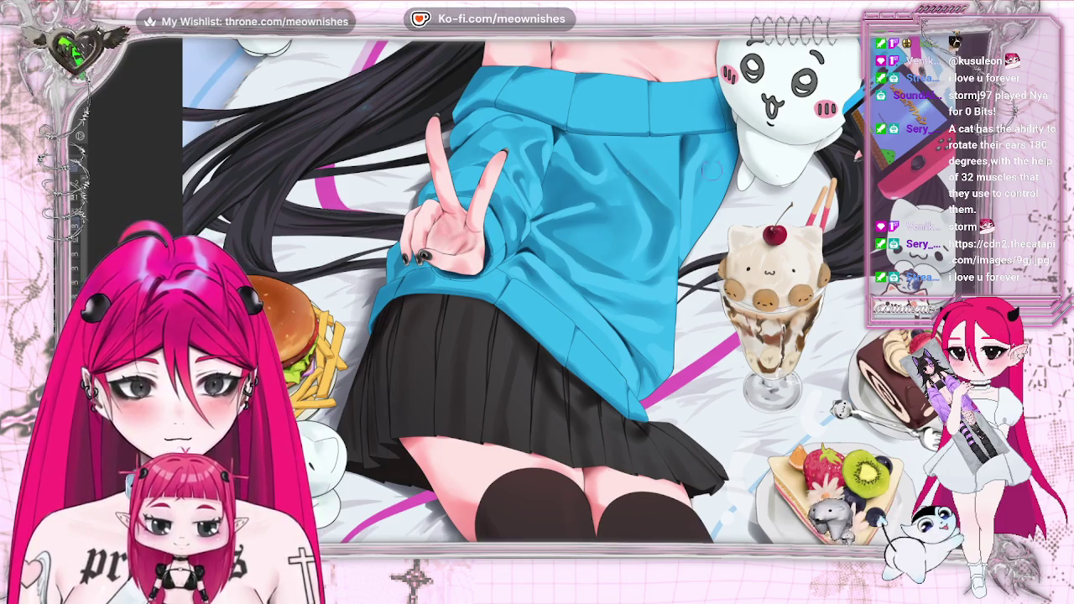
{"action": "scroll", "coordinate": [575, 290], "scroll_direction": "up", "scroll_amount": 5}
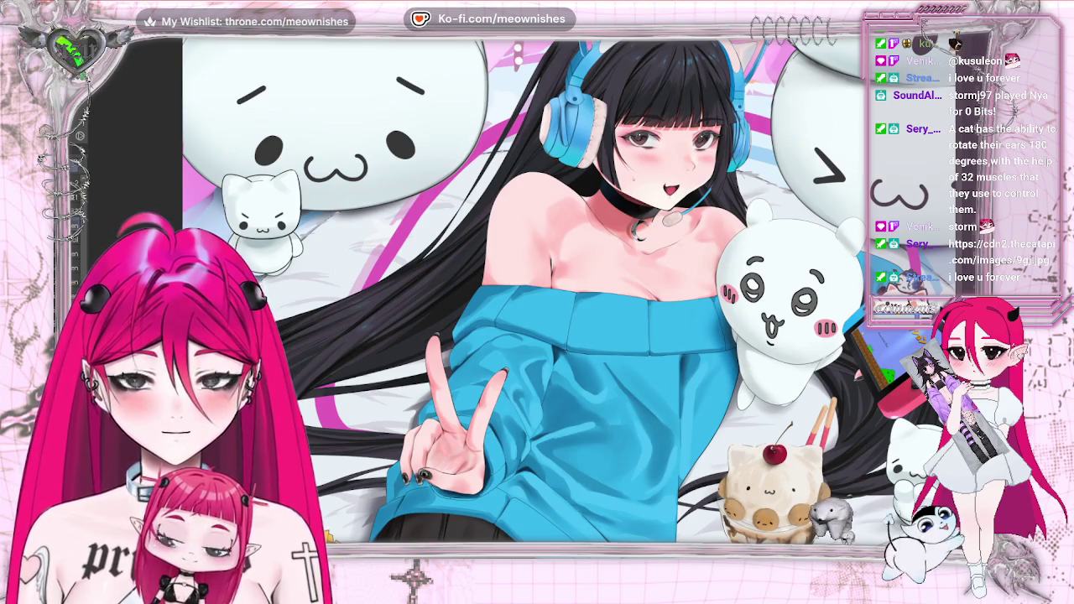
{"action": "key", "text": "ctrl+0"}
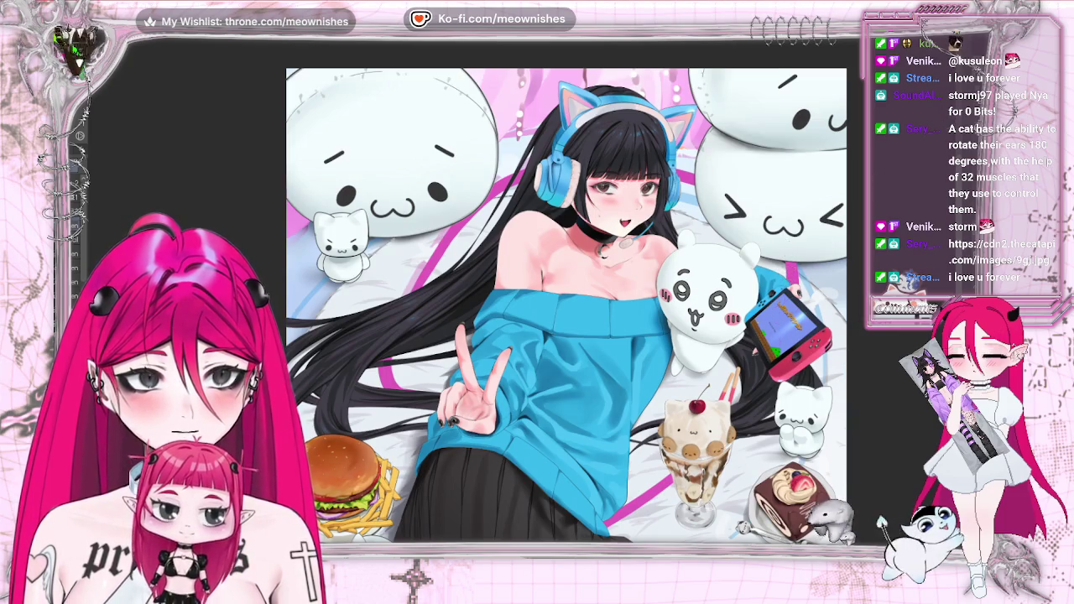
{"action": "key", "text": "ctrl+0"}
{"action": "key", "text": "ctrl+alt+0"}
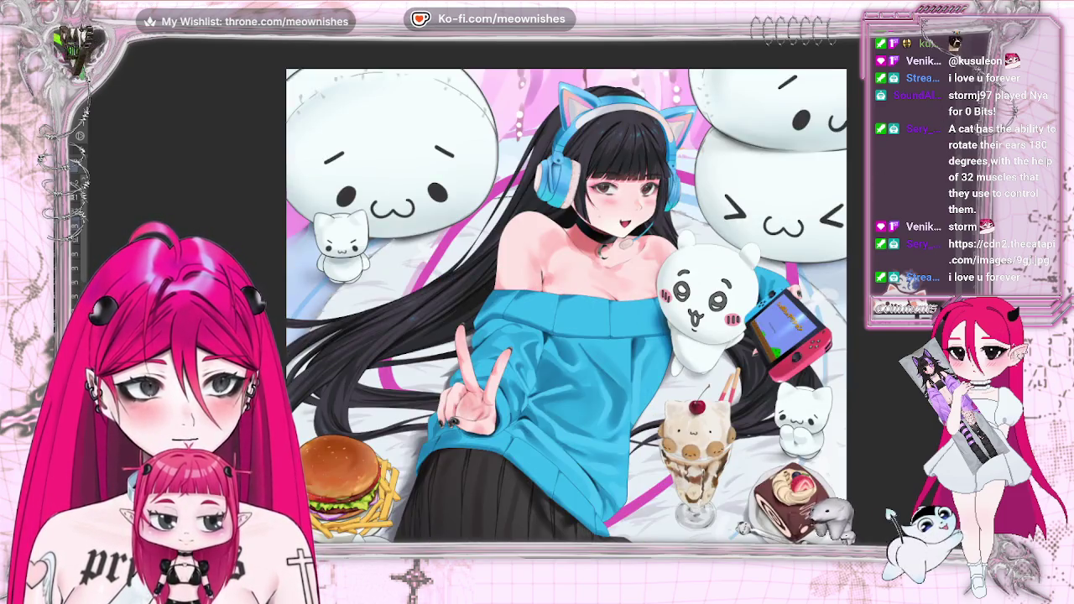
- Mirror the view to check the composition, flip it back, and zoom out
{"action": "key", "text": "h"}
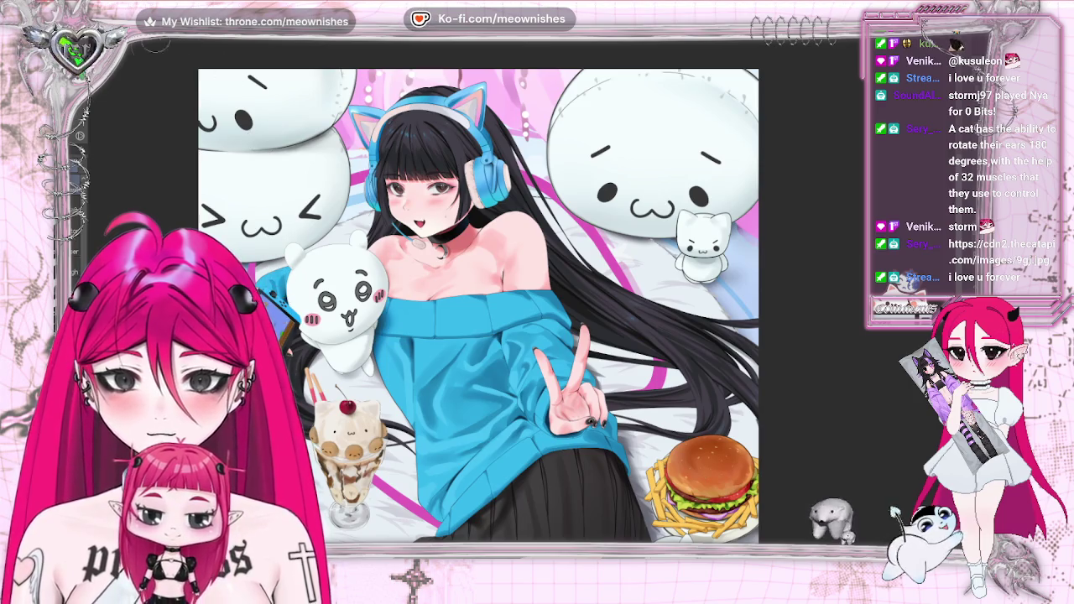
{"action": "key", "text": "h"}
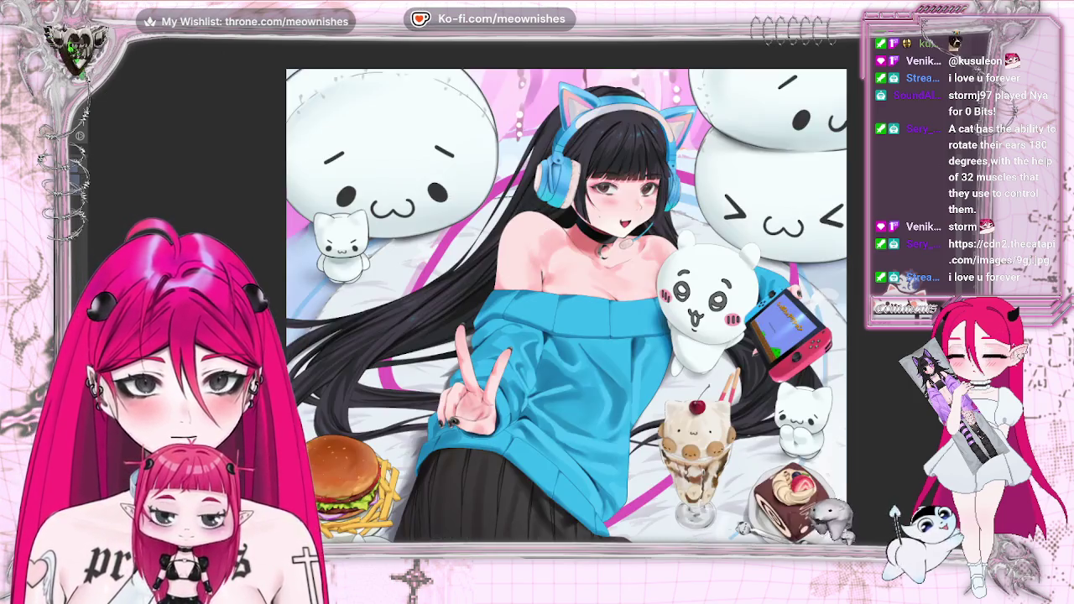
{"action": "key", "text": "ctrl+minus"}
{"action": "key", "text": "ctrl+minus"}
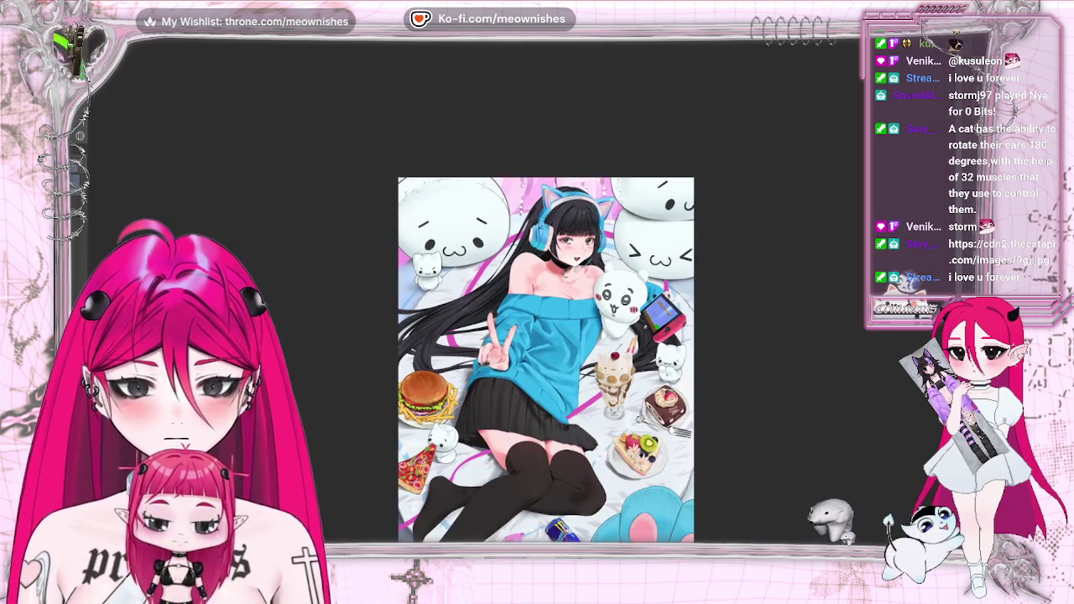
{"action": "scroll", "coordinate": [546, 336], "scroll_direction": "down", "scroll_amount": 2}
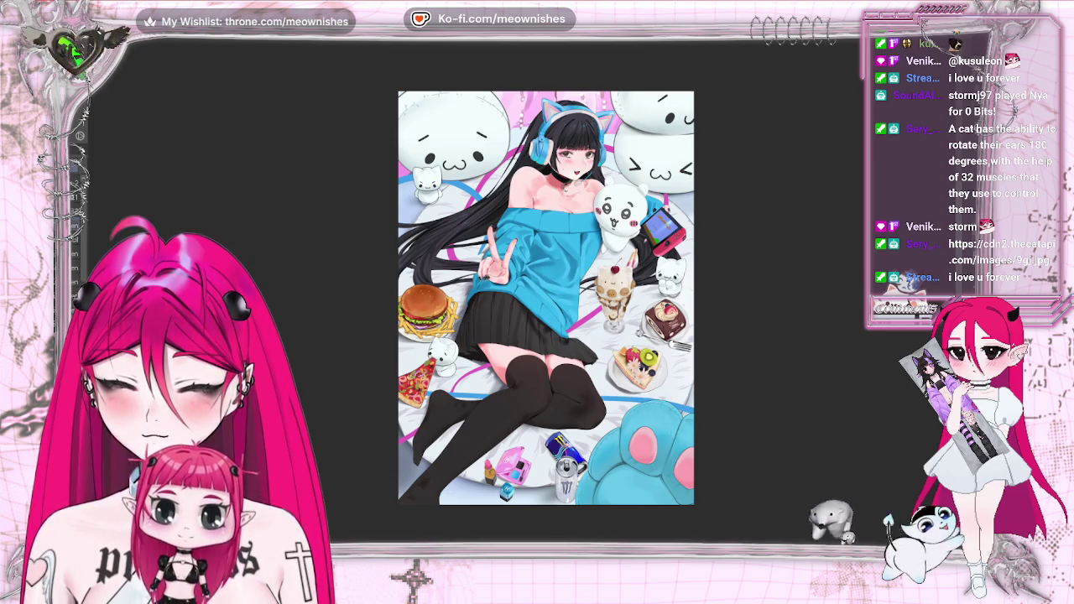
- Tilt the canvas view slightly, then reset the rotation to upright and zoom in
{"action": "key", "text": "ctrl+minus"}
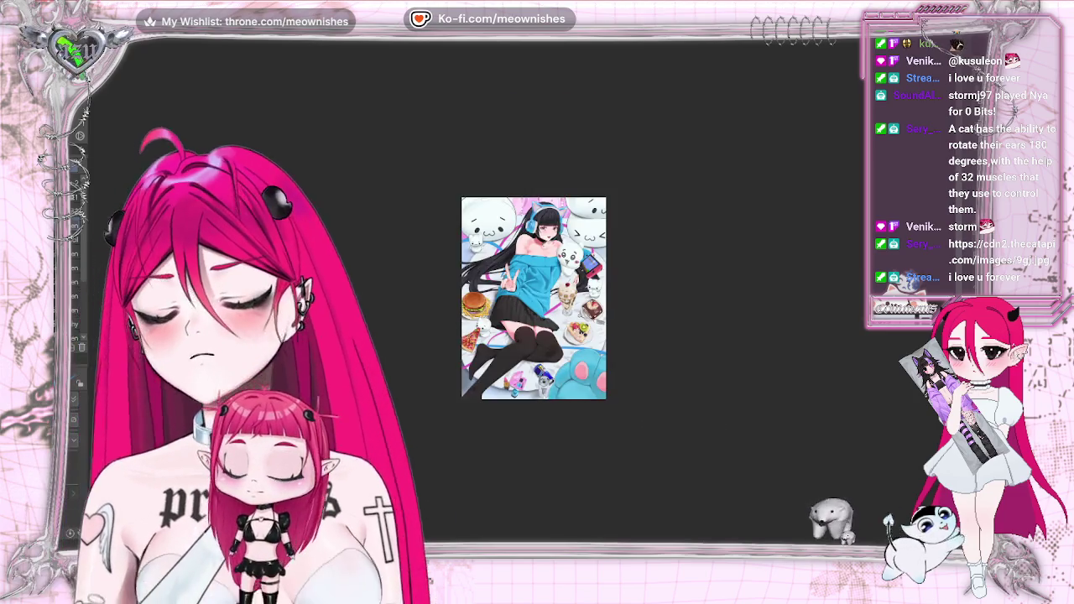
{"action": "key", "text": "ctrl+plus"}
{"action": "left_click_drag", "start_coordinate": [445, 554], "coordinate": [412, 578]}
{"action": "key", "text": "5"}
{"action": "key", "text": "ctrl+plus"}
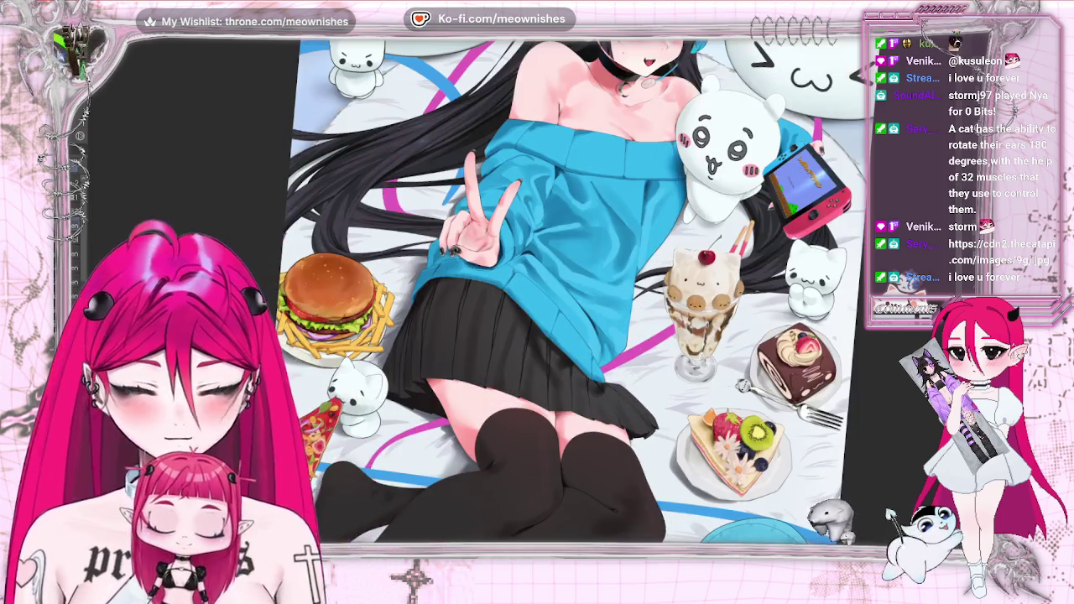
{"action": "key", "text": "5"}
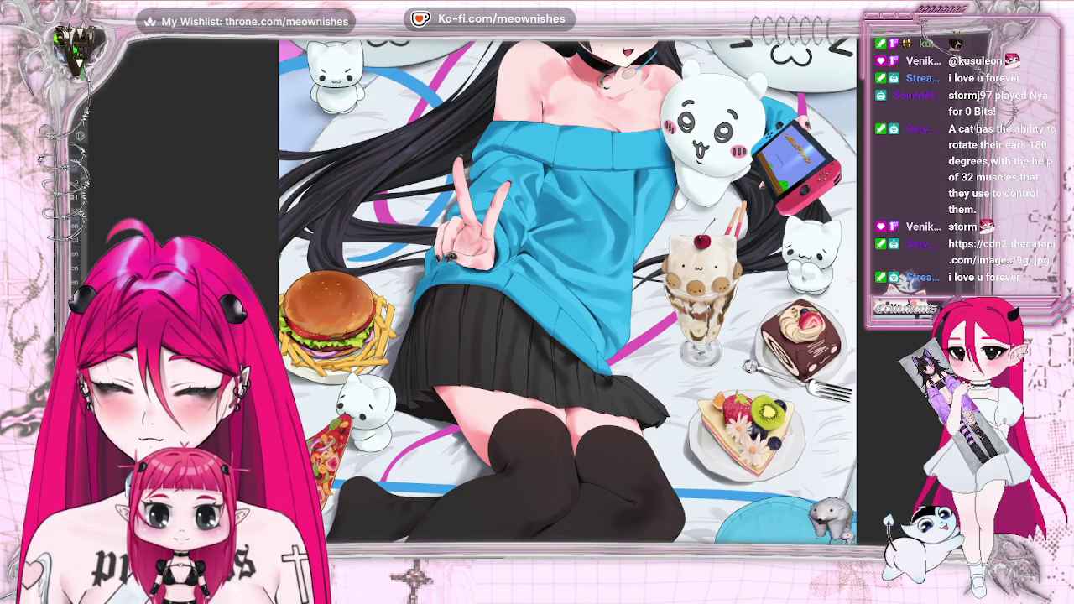
- Toggle the horizontal flip several times, leaving the burger and pizza on the left
{"action": "key", "text": "h"}
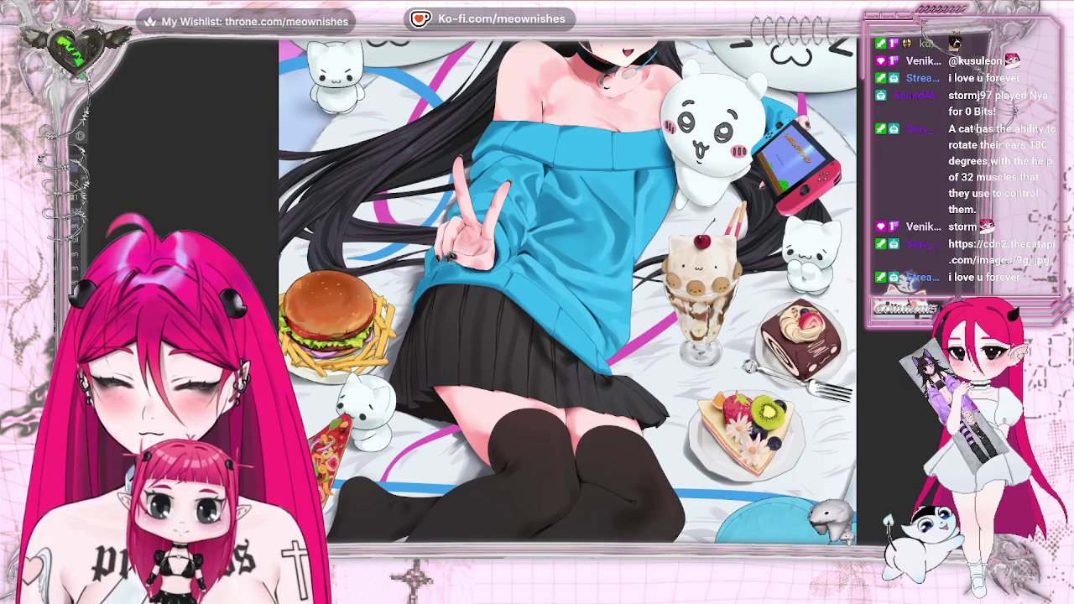
{"action": "scroll", "coordinate": [567, 291], "scroll_direction": "down", "scroll_amount": 2}
{"action": "scroll", "coordinate": [552, 334], "scroll_direction": "down", "scroll_amount": 1}
{"action": "scroll", "coordinate": [548, 298], "scroll_direction": "up", "scroll_amount": 1}
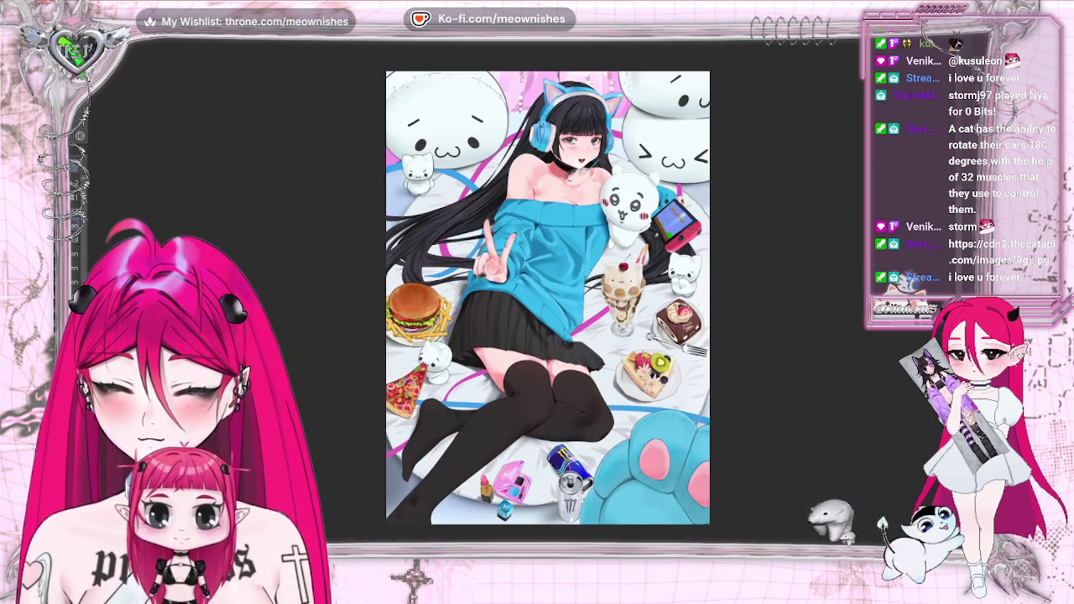
{"action": "scroll", "coordinate": [548, 285], "scroll_direction": "down", "scroll_amount": 2}
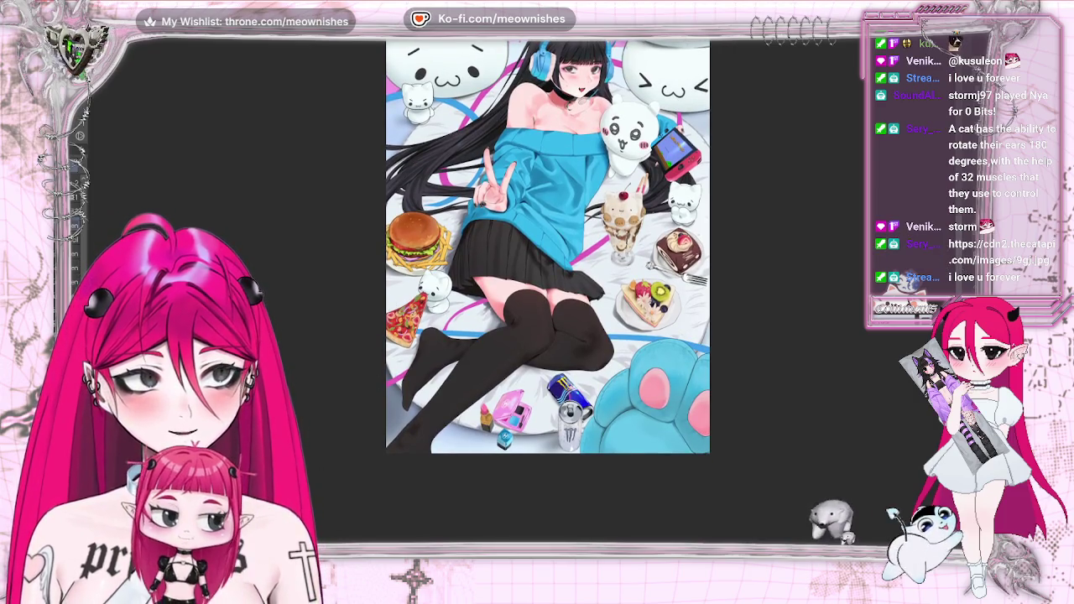
{"action": "key", "text": "h"}
{"action": "key", "text": "h"}
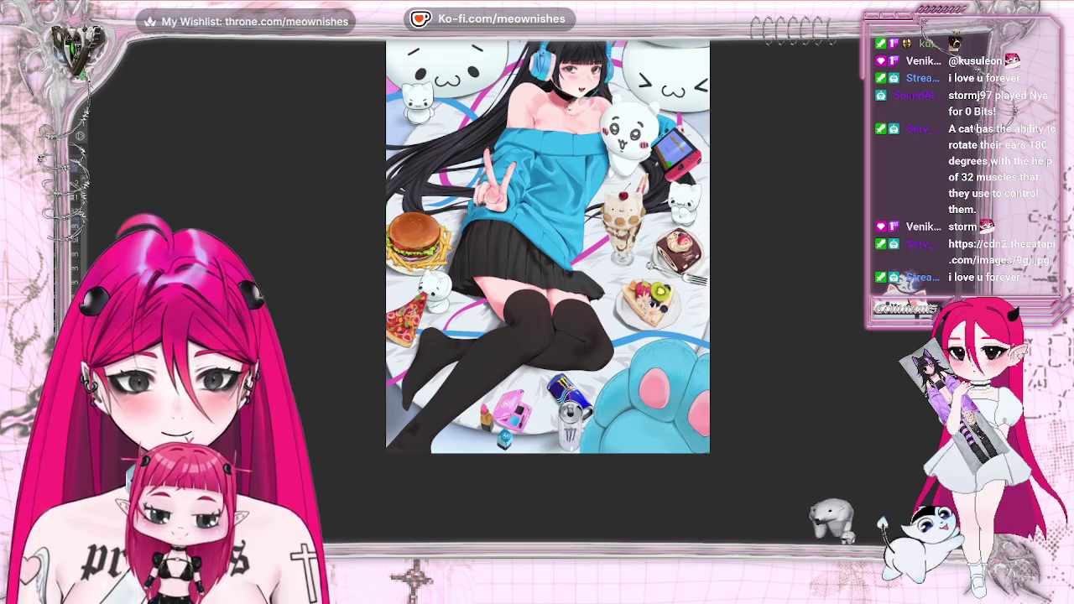
{"action": "scroll", "coordinate": [522, 267], "scroll_direction": "down", "scroll_amount": 1}
{"action": "scroll", "coordinate": [522, 267], "scroll_direction": "down", "scroll_amount": 1}
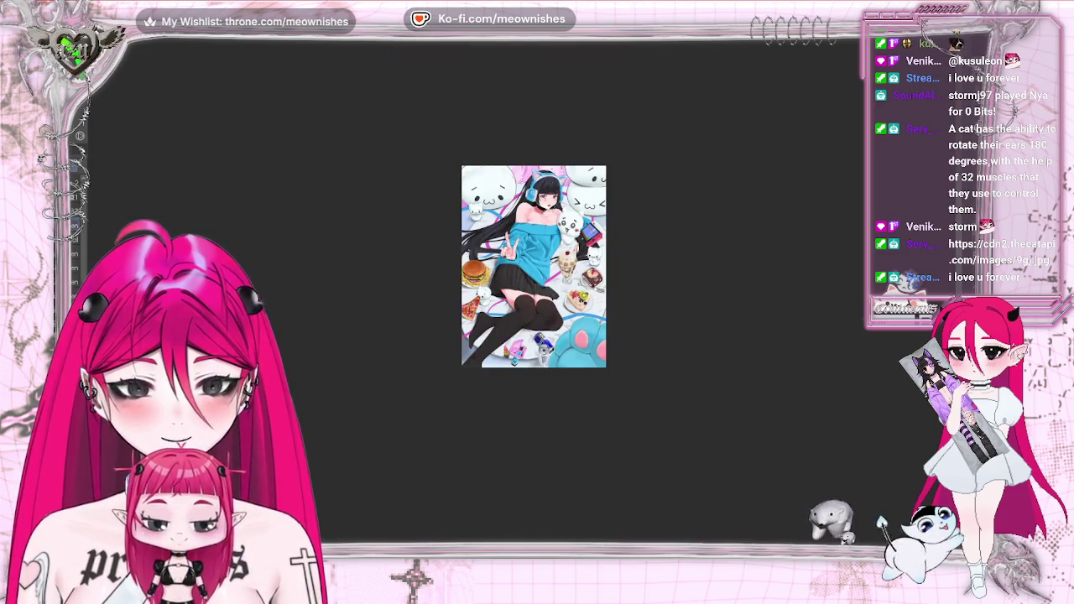
{"action": "scroll", "coordinate": [522, 295], "scroll_direction": "up", "scroll_amount": 2}
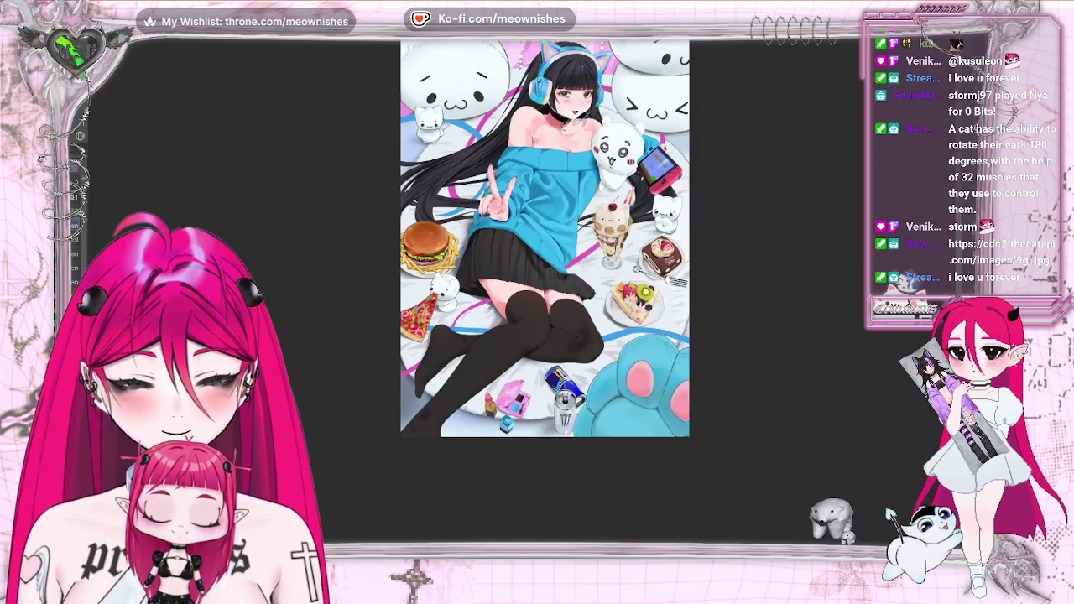
{"action": "key", "text": "Right"}
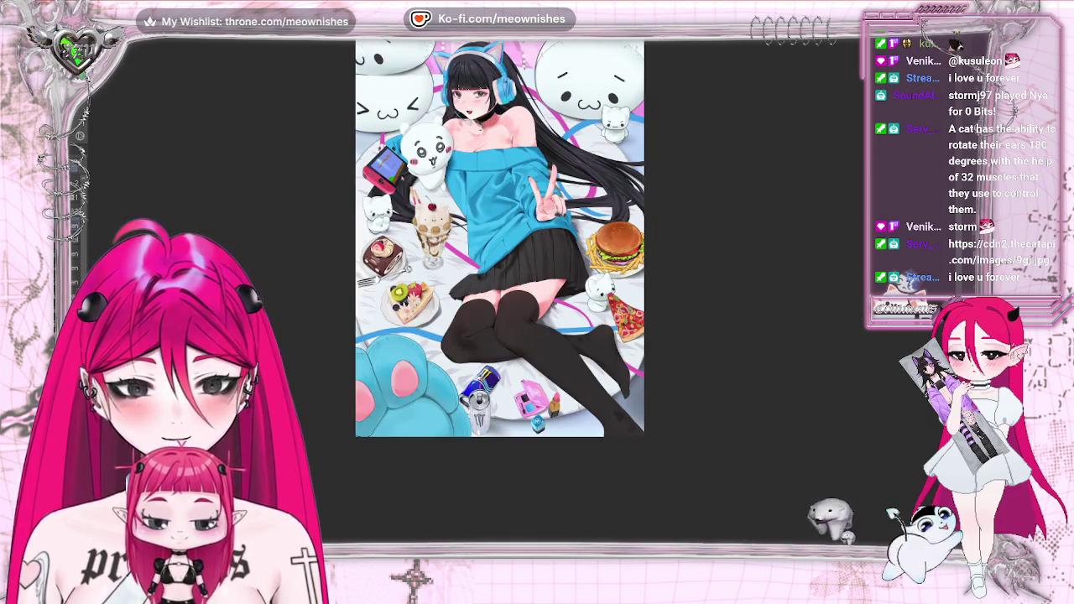
{"action": "key", "text": "Left"}
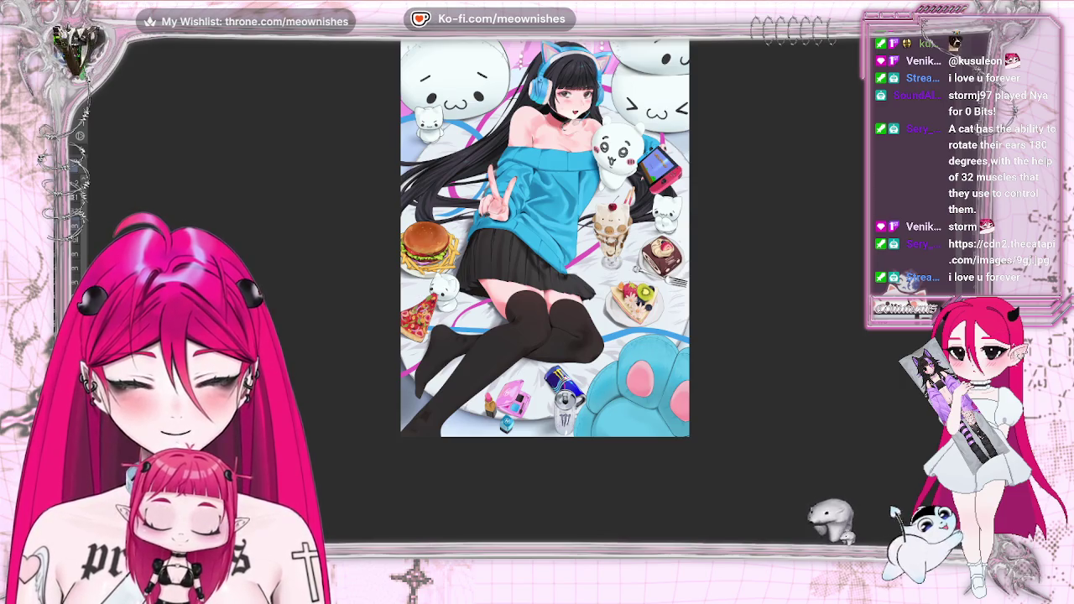
{"action": "key", "text": "Right"}
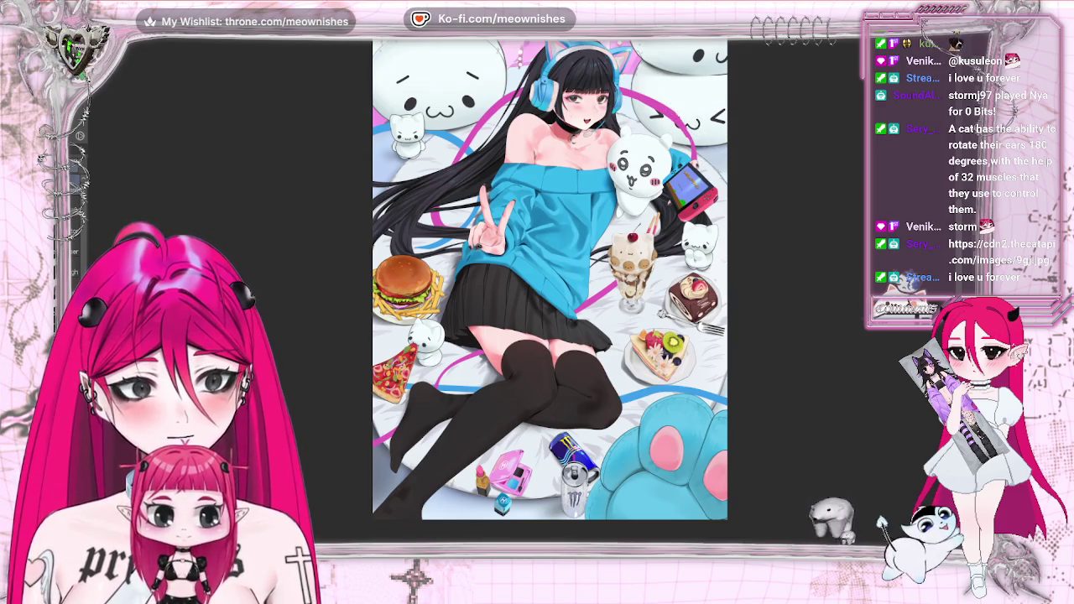
- Recheck the mirrored composition, refit the view, and lasso-select the girl's whole figure
{"action": "key", "text": "h"}
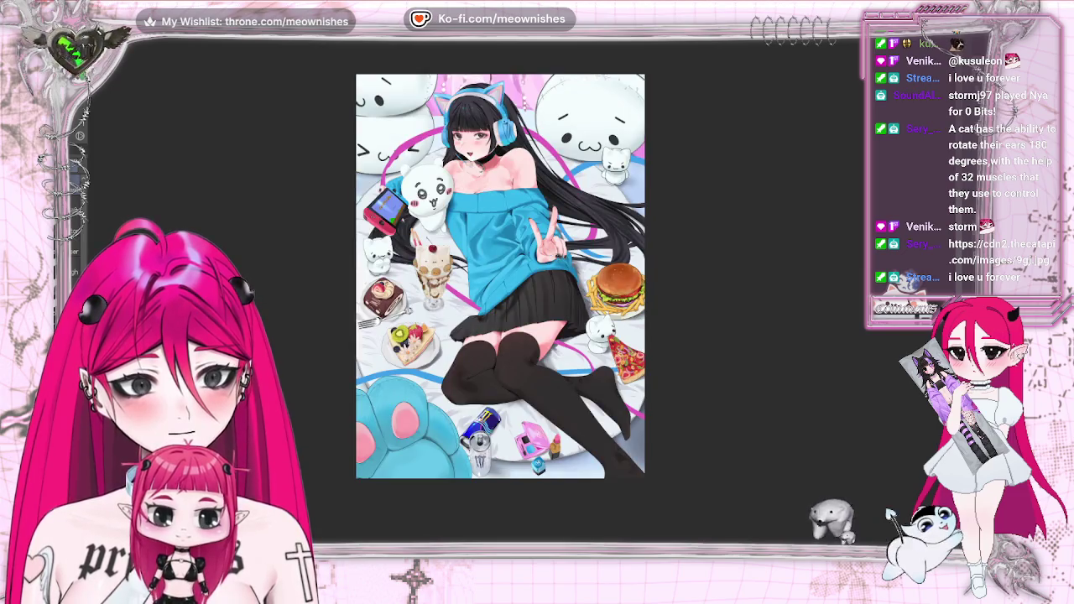
{"action": "key", "text": "h"}
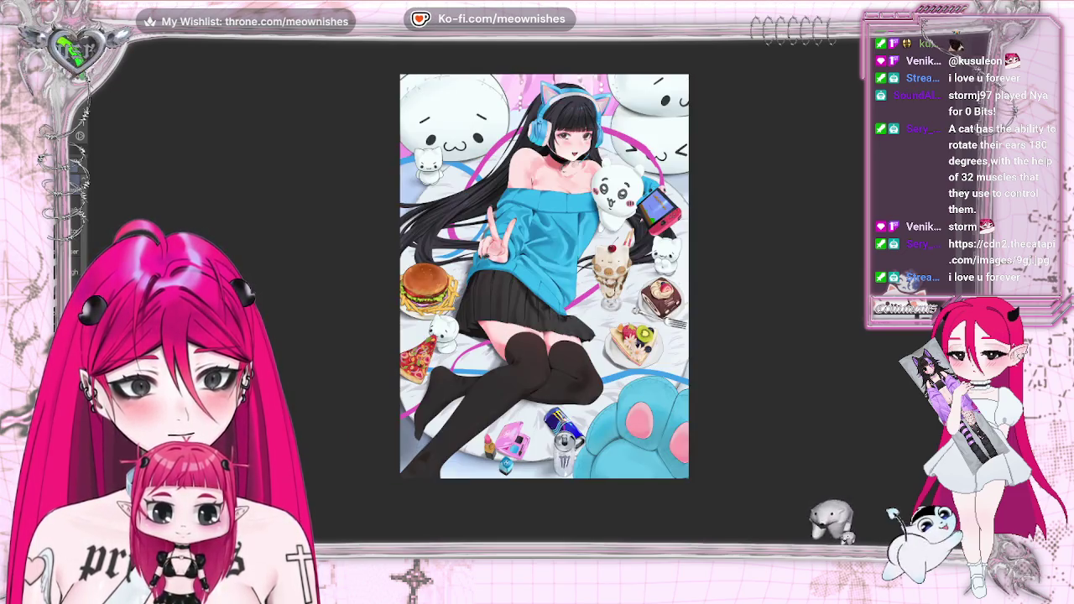
{"action": "key", "text": "ctrl+minus"}
{"action": "key", "text": "ctrl+plus"}
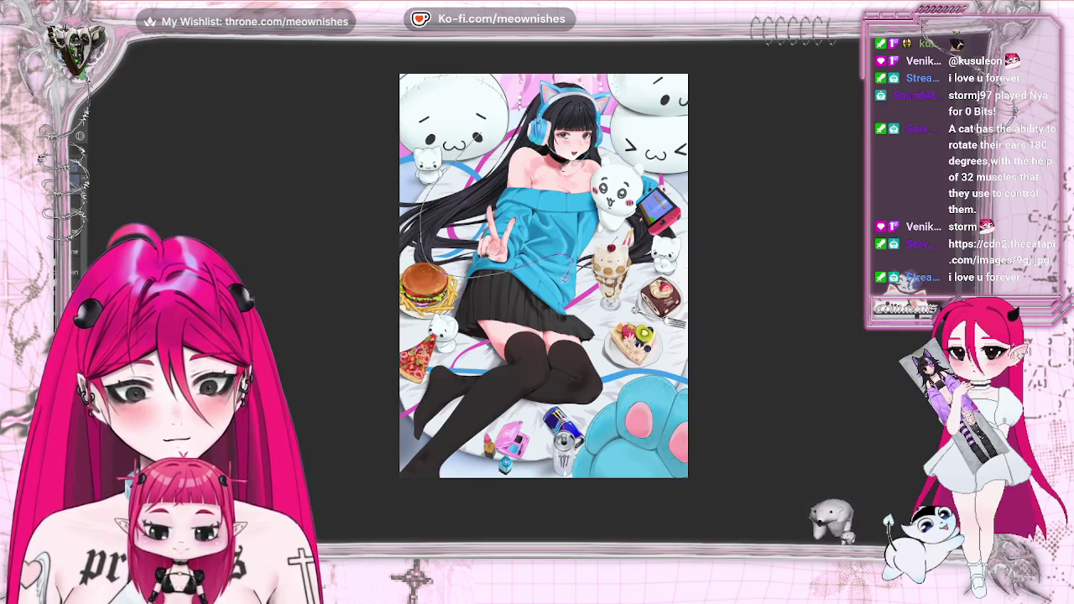
{"action": "left_click_drag", "start_coordinate": [680, 252], "coordinate": [600, 361]}
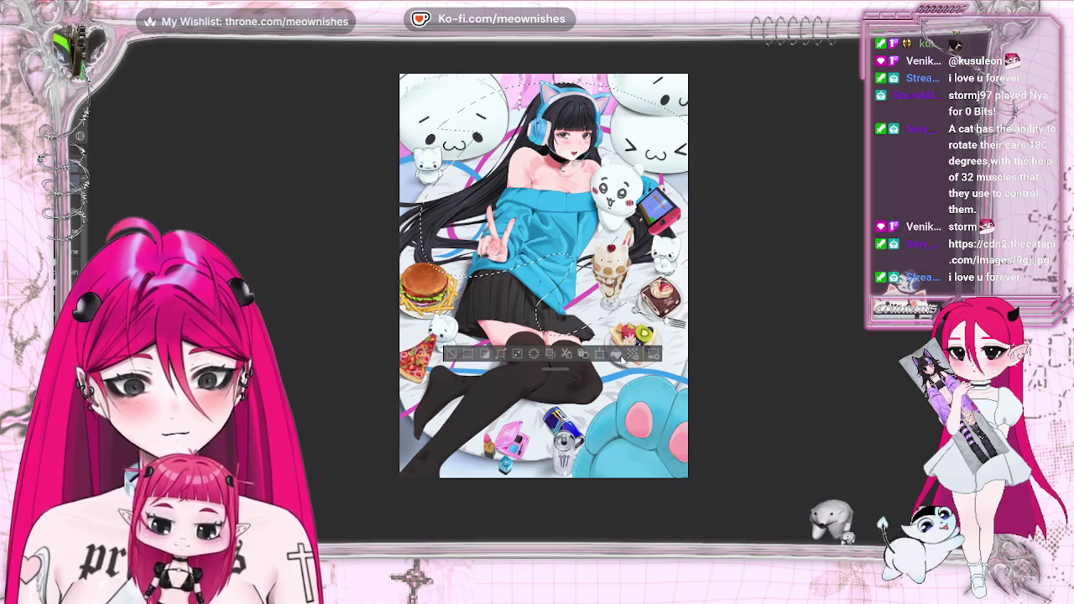
- Scale the selected girl down slightly via the top-left handle, confirm it, and deselect
{"action": "left_click", "coordinate": [599, 354]}
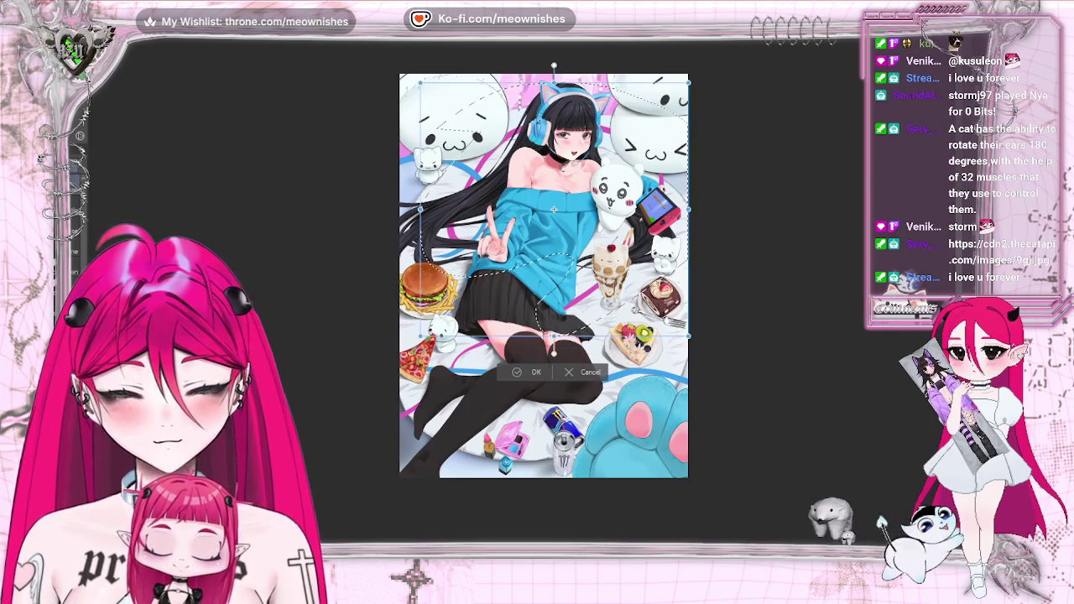
{"action": "left_click_drag", "start_coordinate": [401, 79], "coordinate": [418, 94]}
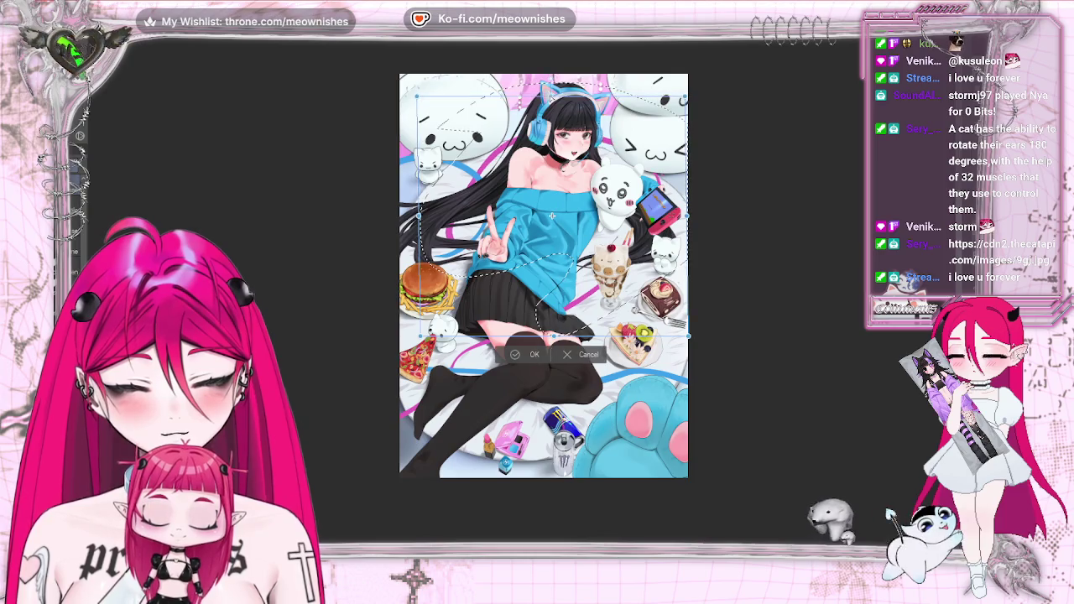
{"action": "left_click_drag", "start_coordinate": [686, 94], "coordinate": [687, 99]}
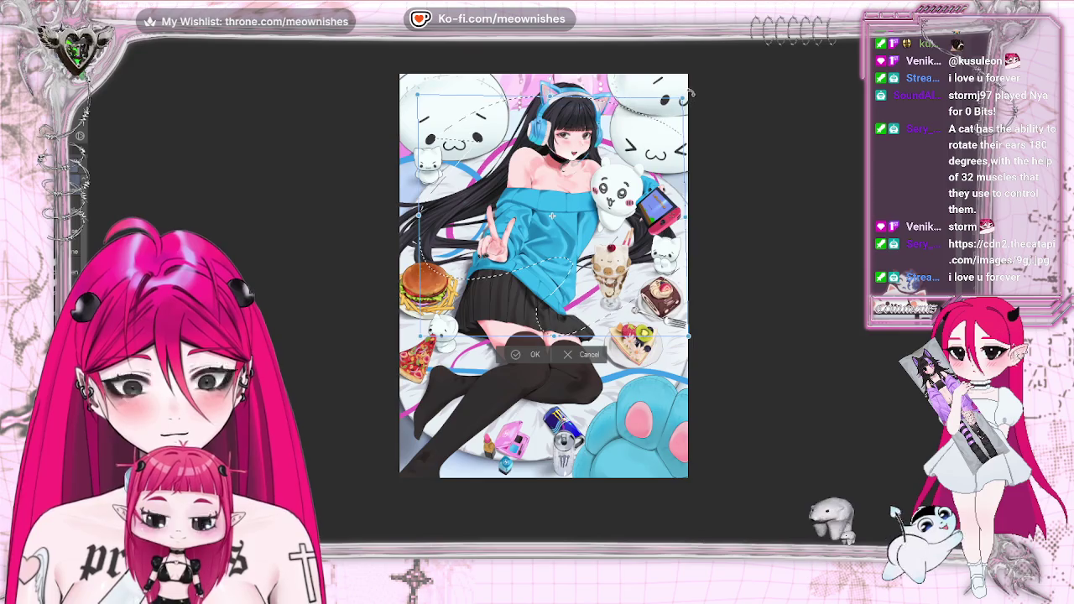
{"action": "left_click", "coordinate": [516, 356]}
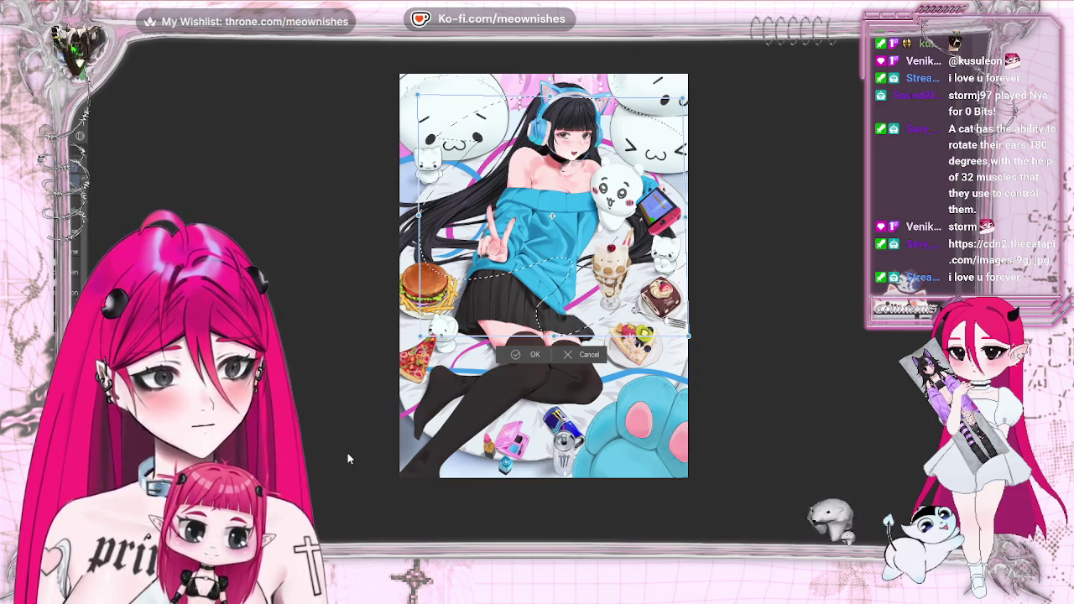
{"action": "key", "text": "Return"}
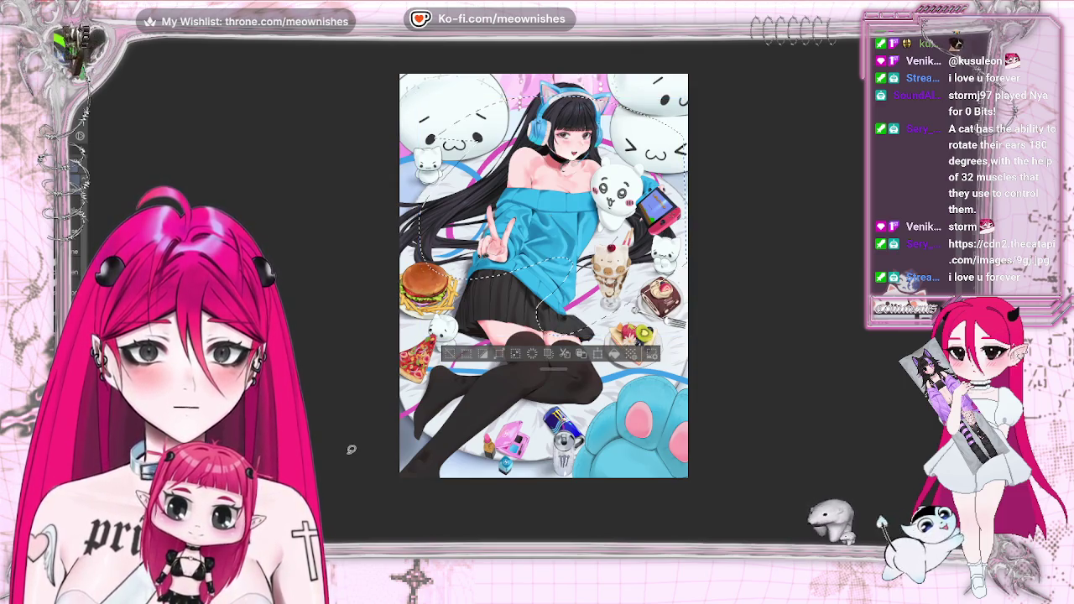
{"action": "key", "text": "ctrl+d"}
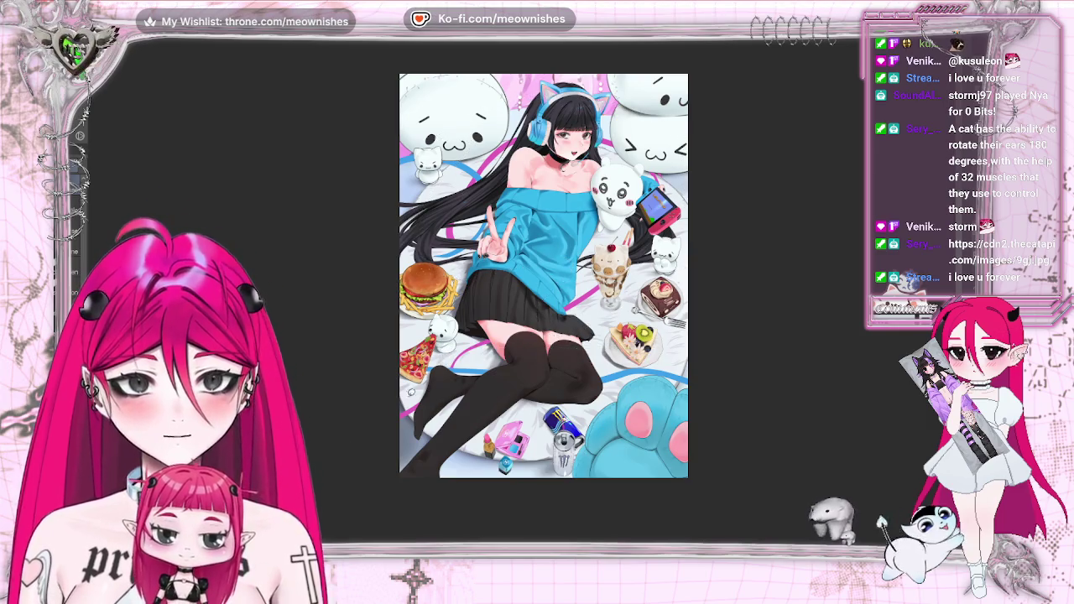
{"action": "scroll", "coordinate": [529, 293], "scroll_direction": "up", "scroll_amount": 3}
{"action": "scroll", "coordinate": [529, 293], "scroll_direction": "up", "scroll_amount": 2}
- Zoom in on the lipstick, eyeshadow compact and cans, then open Hue/Saturation/Luminosity
{"action": "scroll", "coordinate": [529, 293], "scroll_direction": "up", "scroll_amount": 2}
{"action": "scroll", "coordinate": [528, 293], "scroll_direction": "up", "scroll_amount": 3}
{"action": "scroll", "coordinate": [529, 293], "scroll_direction": "up", "scroll_amount": 2}
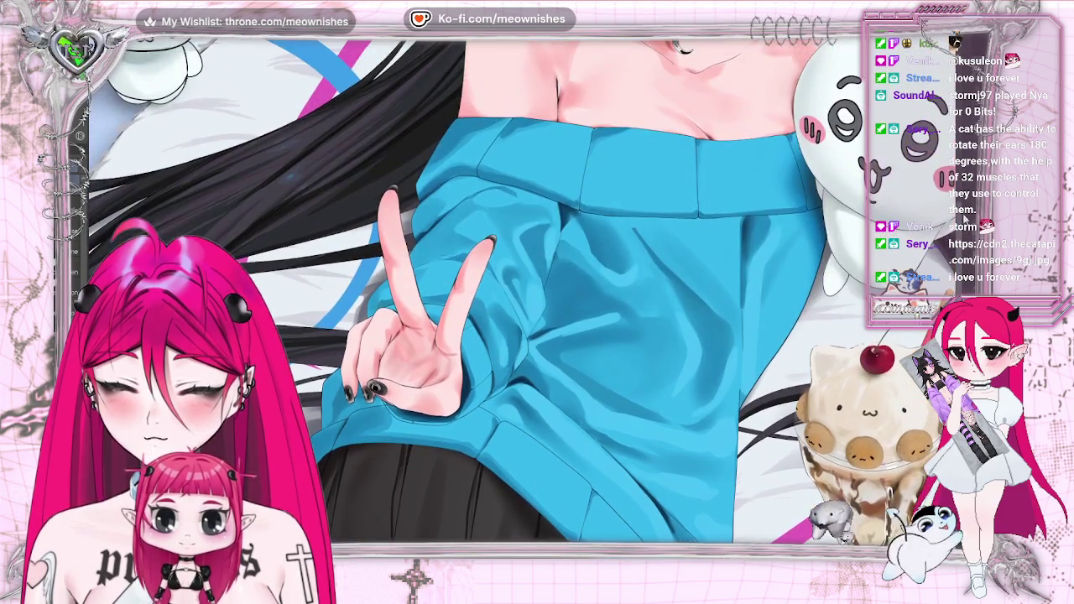
{"action": "scroll", "coordinate": [529, 293], "scroll_direction": "up", "scroll_amount": 2}
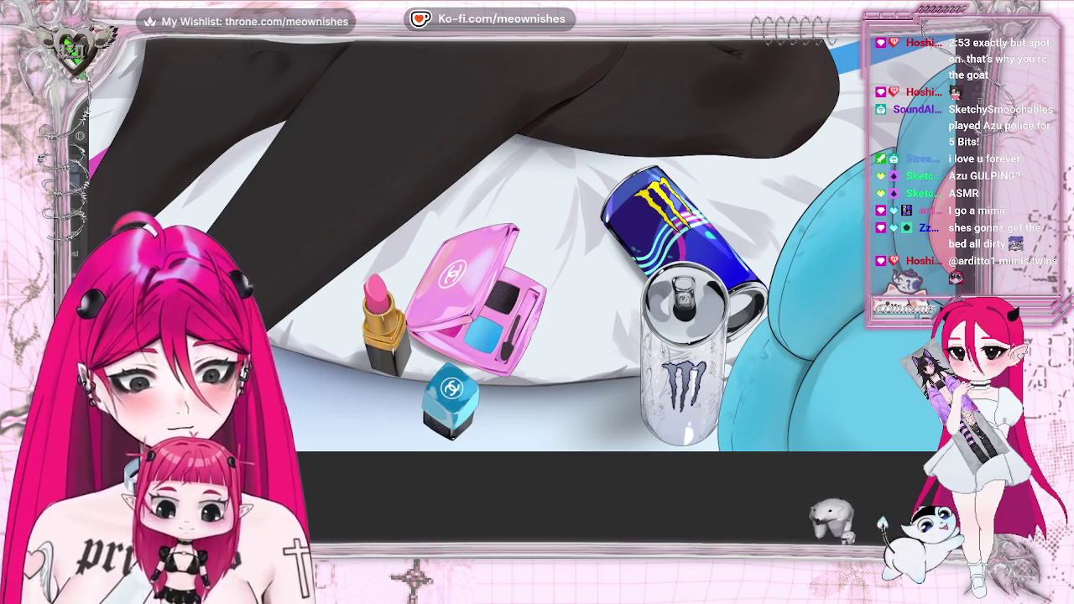
{"action": "left_click", "coordinate": [307, 290]}
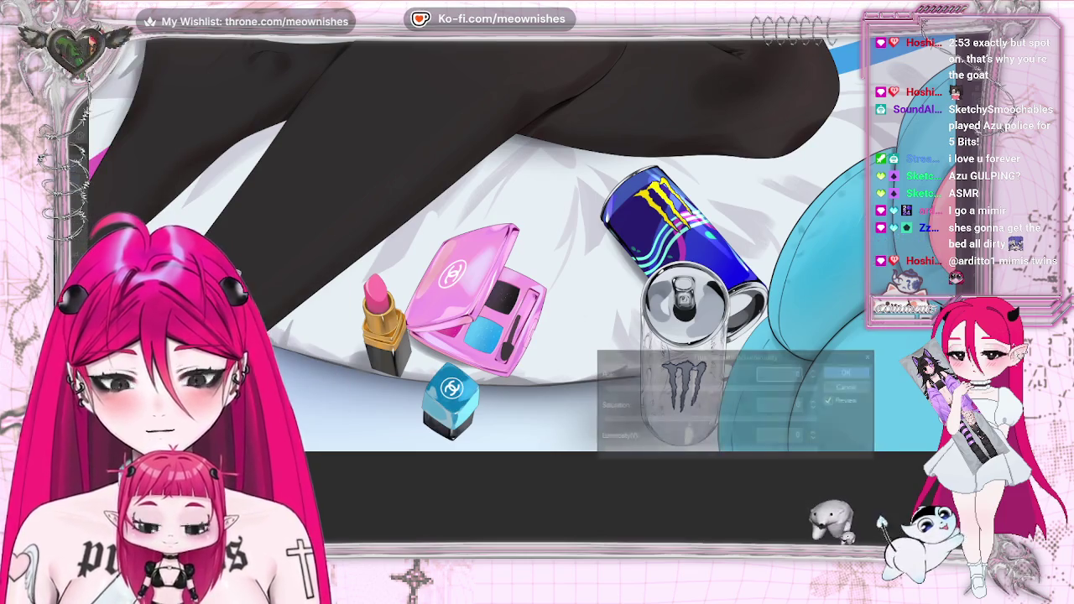
- Apply a first adjustment with hue 4, raised saturation and luminosity 13
{"action": "mouse_move", "coordinate": [736, 418]}
{"action": "left_mouse_down"}
{"action": "mouse_move", "coordinate": [742, 431]}
{"action": "mouse_move", "coordinate": [720, 454]}
{"action": "mouse_move", "coordinate": [771, 424]}
{"action": "left_mouse_up"}
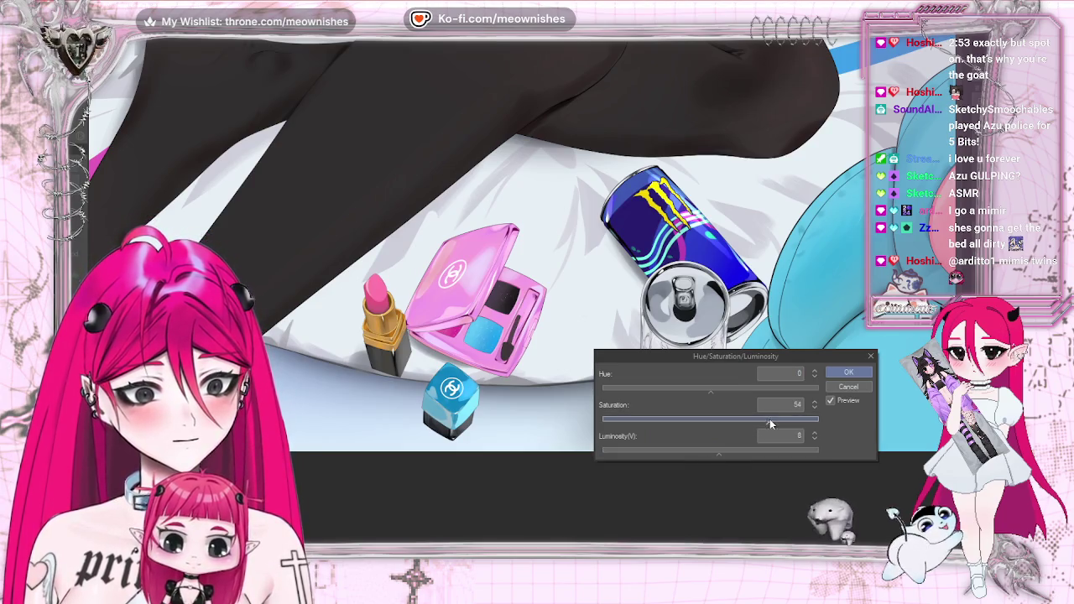
{"action": "left_click_drag", "start_coordinate": [722, 388], "coordinate": [713, 391]}
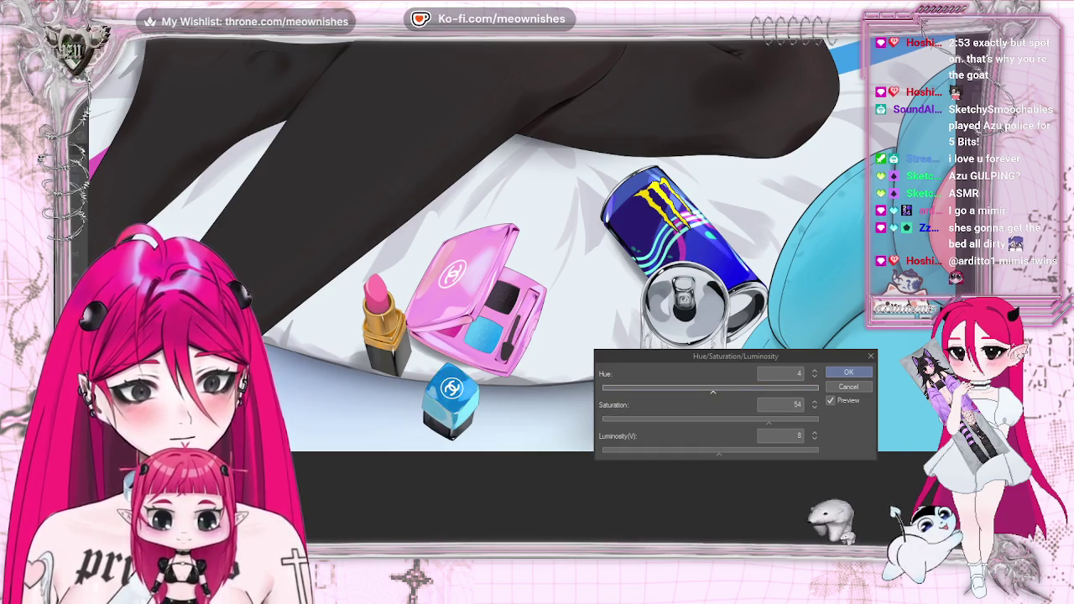
{"action": "scroll", "coordinate": [575, 174], "scroll_direction": "down", "scroll_amount": 5}
{"action": "scroll", "coordinate": [537, 285], "scroll_direction": "up", "scroll_amount": 5}
{"action": "left_click_drag", "start_coordinate": [769, 421], "coordinate": [800, 419]}
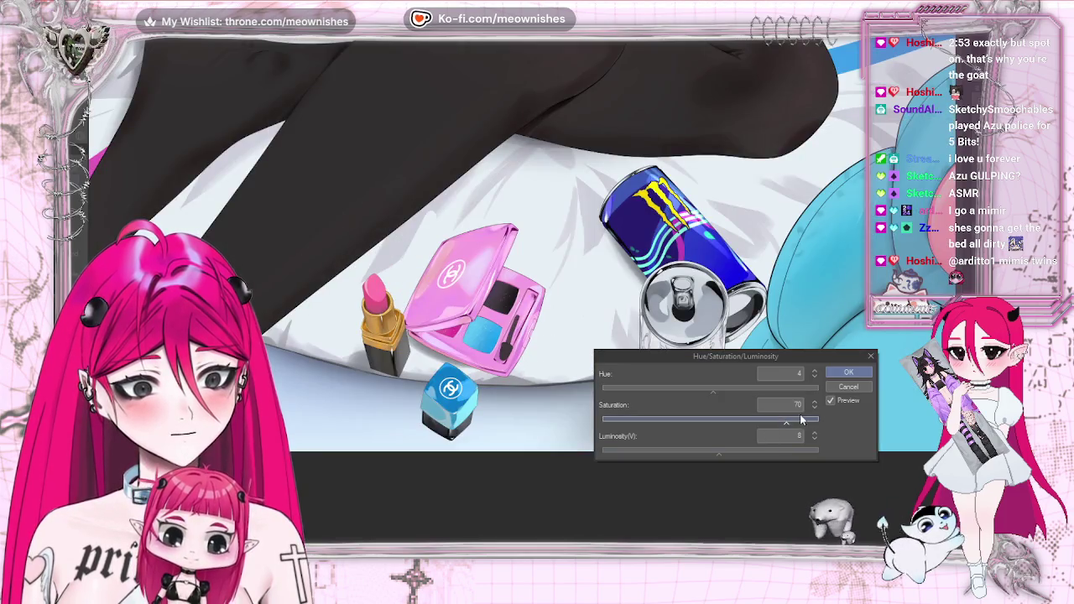
{"action": "left_click", "coordinate": [724, 452]}
{"action": "scroll", "coordinate": [554, 244], "scroll_direction": "down", "scroll_amount": 3}
{"action": "scroll", "coordinate": [563, 206], "scroll_direction": "down", "scroll_amount": 5}
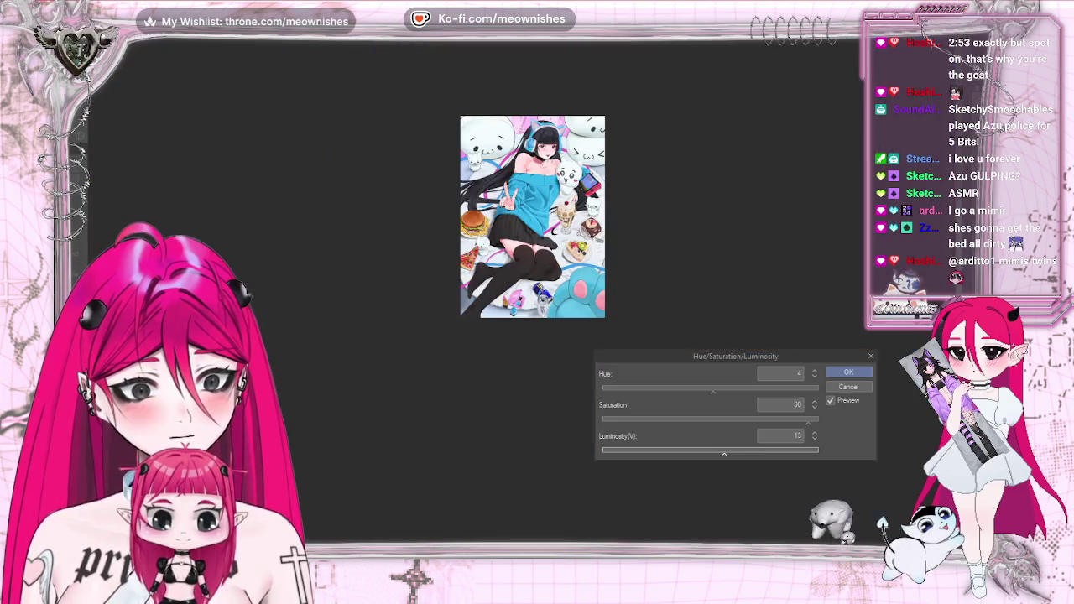
{"action": "scroll", "coordinate": [521, 301], "scroll_direction": "up", "scroll_amount": 3}
{"action": "scroll", "coordinate": [521, 302], "scroll_direction": "up", "scroll_amount": 4}
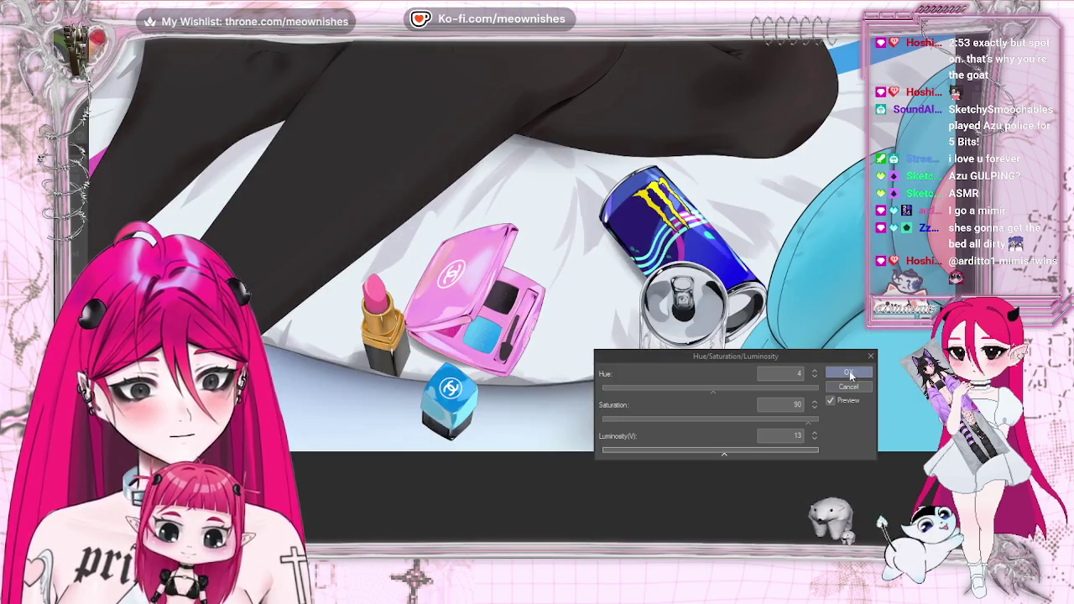
{"action": "left_click", "coordinate": [848, 374]}
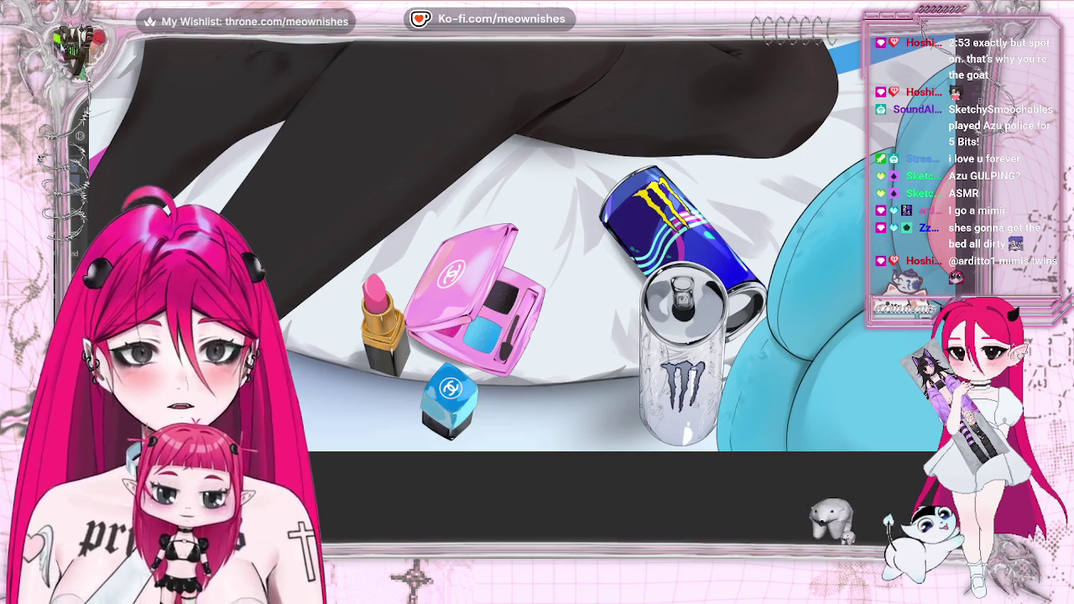
- Apply a second adjustment with hue 2, saturation 33 and luminosity -5
{"action": "key", "text": "alt+e"}
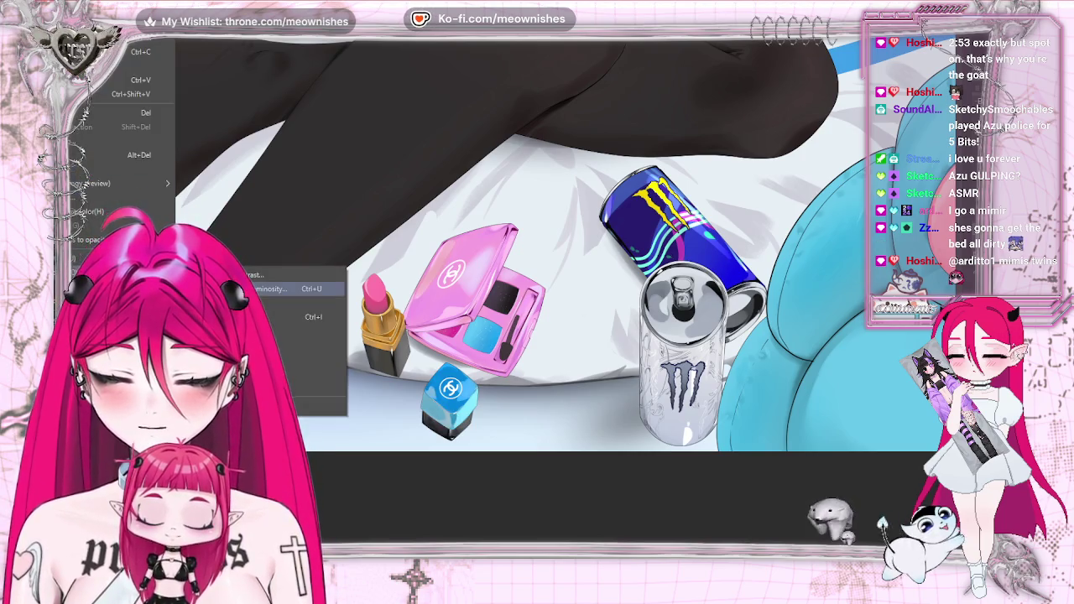
{"action": "key", "text": "Return"}
{"action": "left_click", "coordinate": [736, 421]}
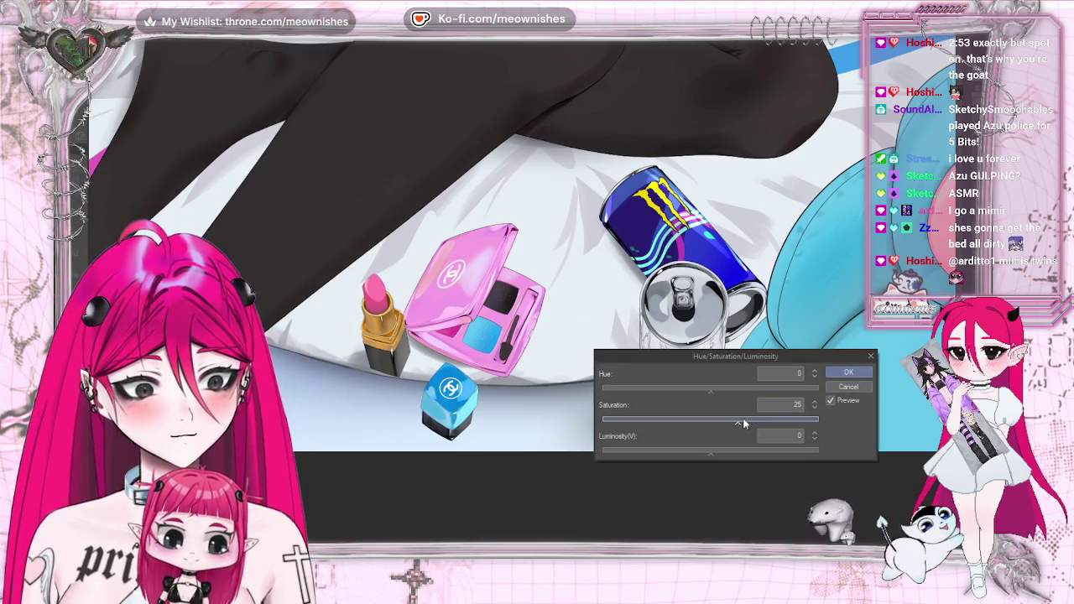
{"action": "left_click", "coordinate": [705, 451]}
{"action": "left_click", "coordinate": [732, 423]}
{"action": "left_click", "coordinate": [711, 388]}
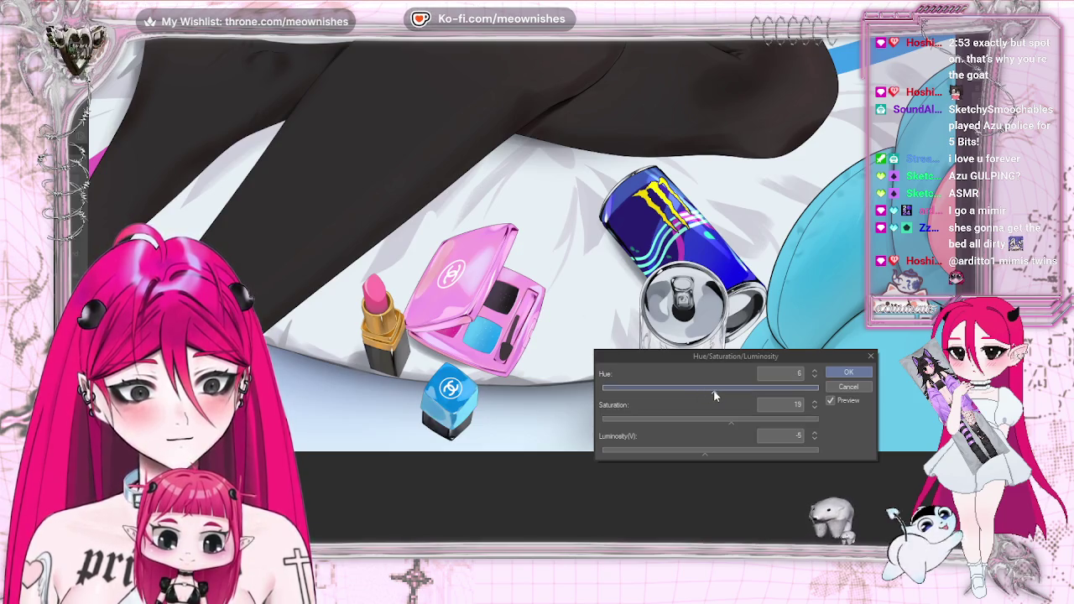
{"action": "left_click", "coordinate": [747, 423]}
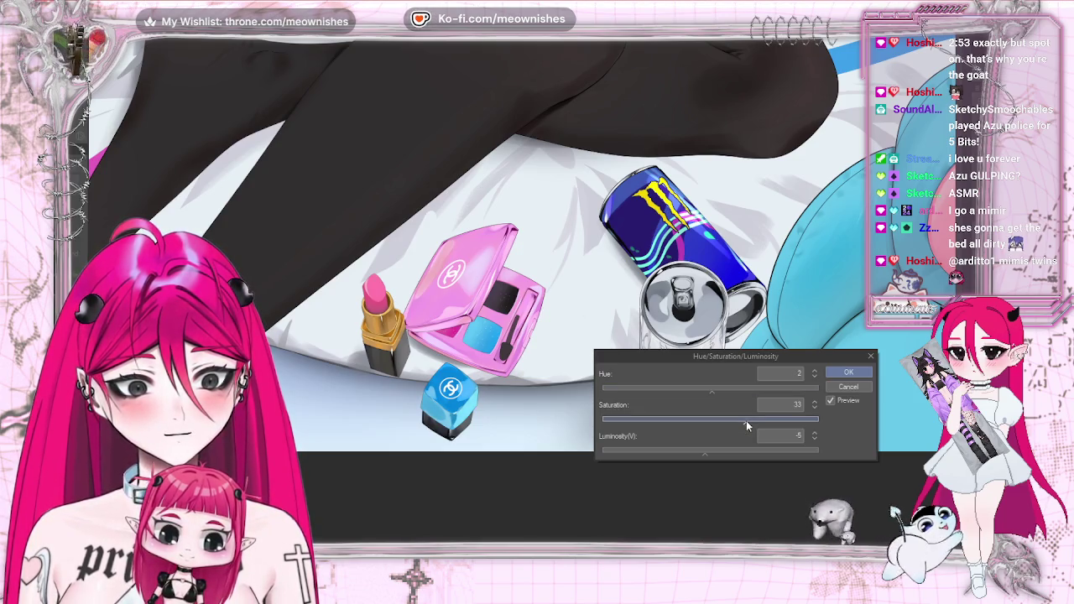
{"action": "left_click", "coordinate": [848, 372]}
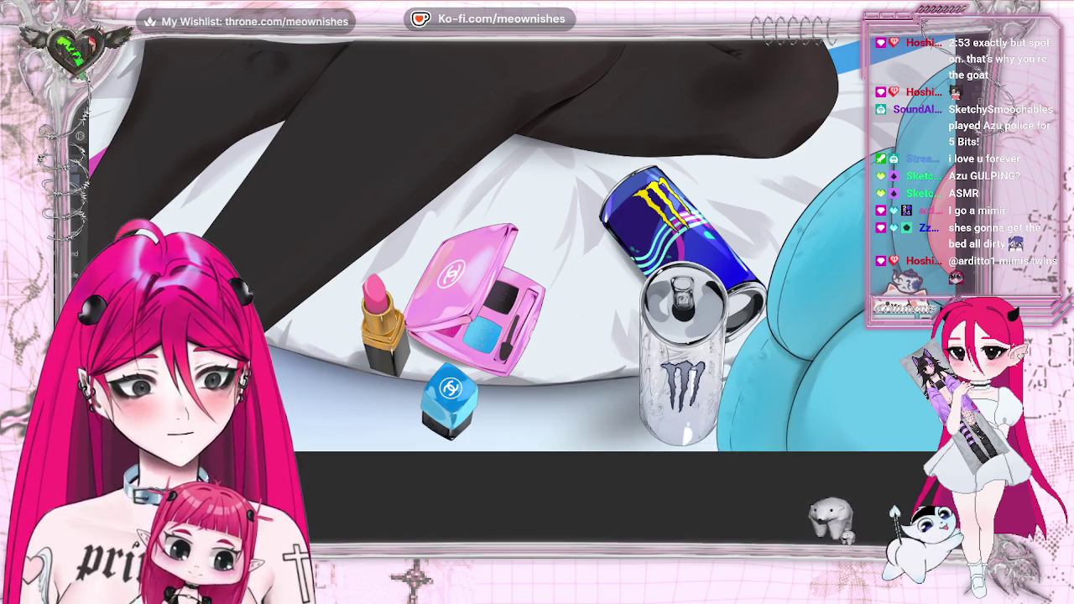
{"action": "left_click_drag", "start_coordinate": [503, 495], "coordinate": [604, 495]}
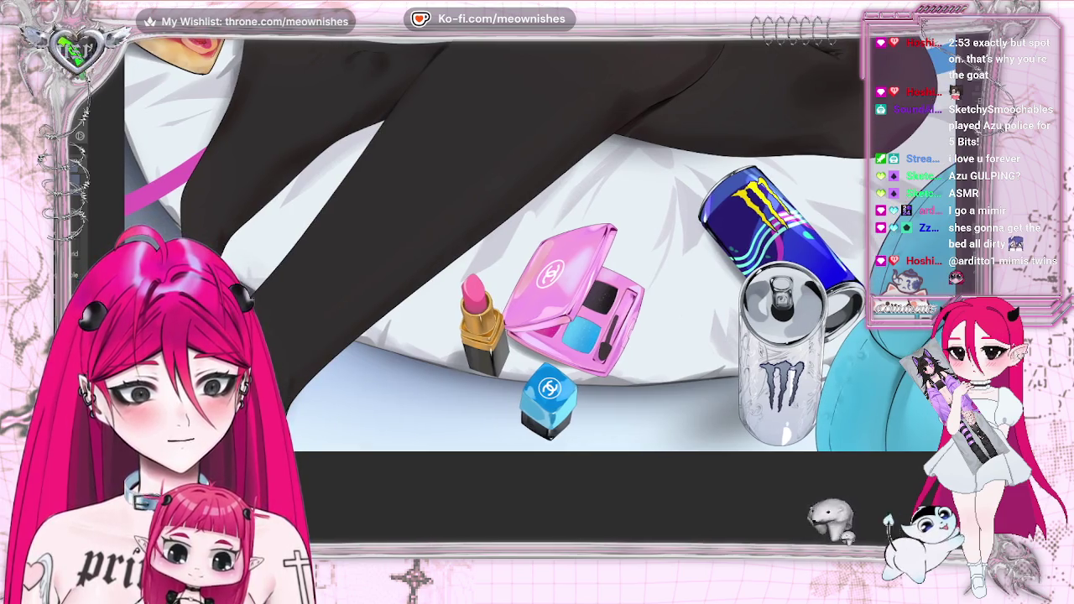
{"action": "scroll", "coordinate": [537, 252], "scroll_direction": "down", "scroll_amount": 4}
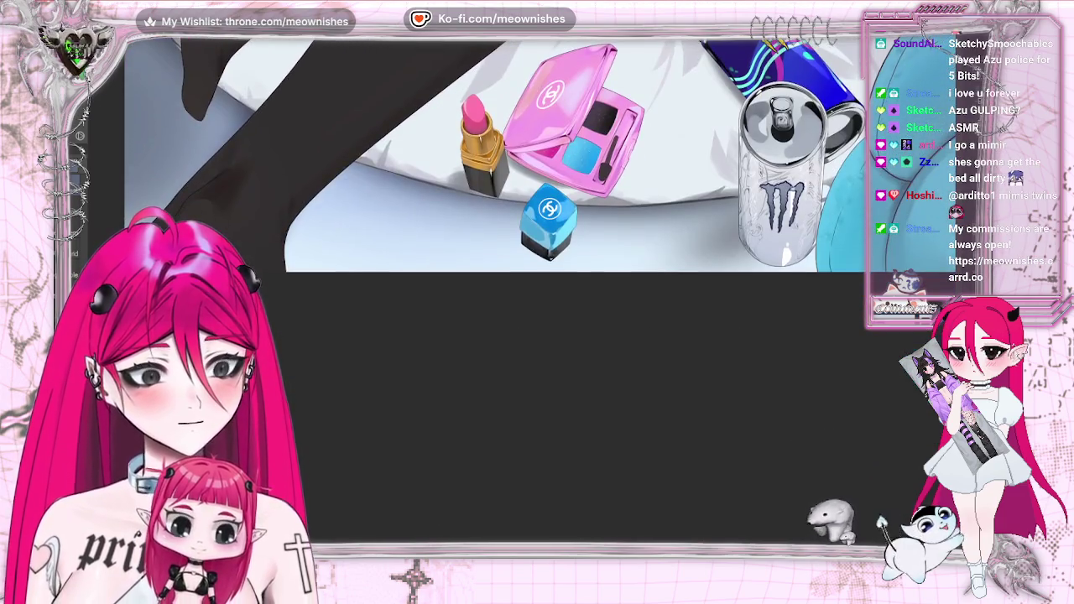
{"action": "scroll", "coordinate": [532, 293], "scroll_direction": "up", "scroll_amount": 1}
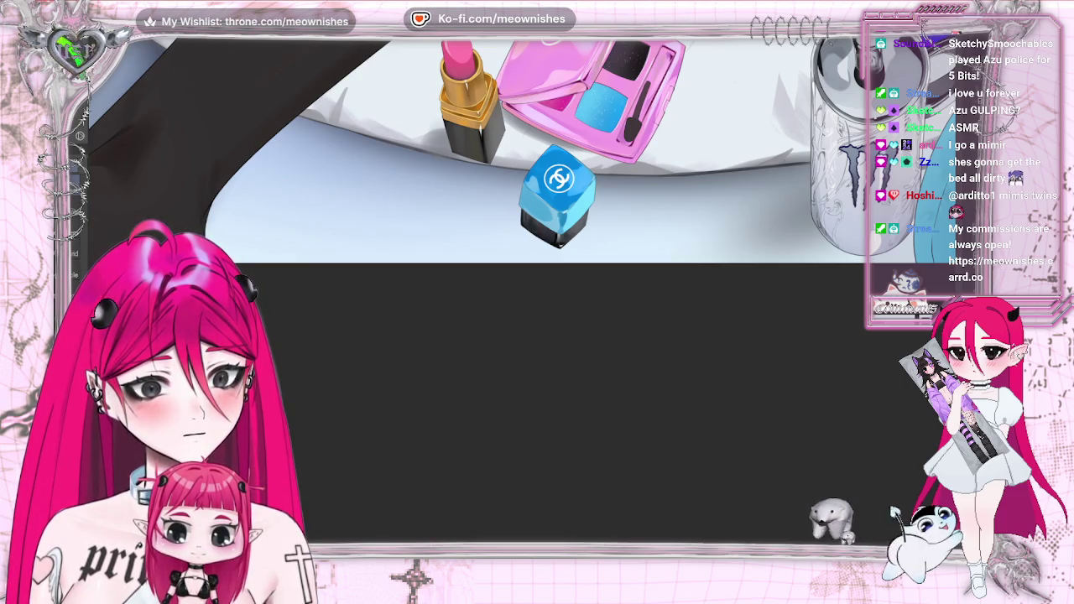
{"action": "scroll", "coordinate": [537, 226], "scroll_direction": "up", "scroll_amount": 4}
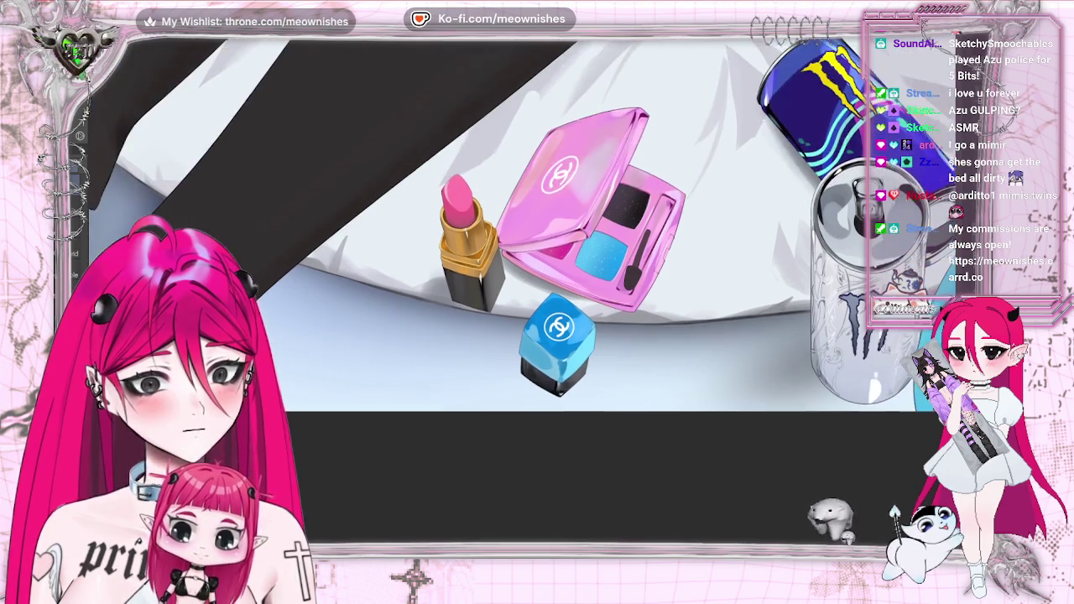
{"action": "key", "text": "ctrl+0"}
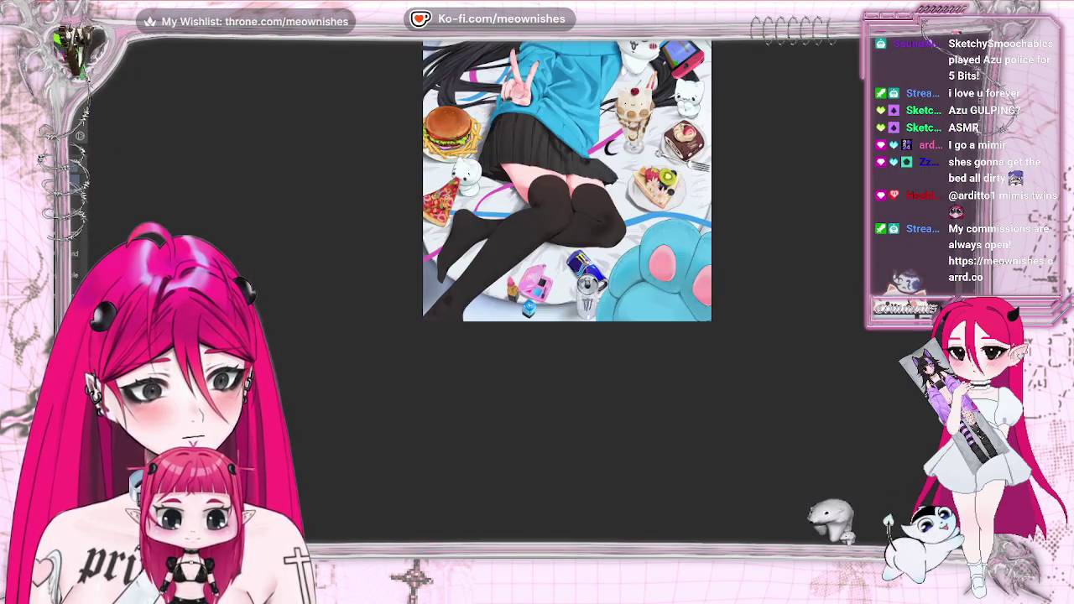
{"action": "key", "text": "ctrl+1"}
{"action": "scroll", "coordinate": [524, 305], "scroll_direction": "up", "scroll_amount": 2}
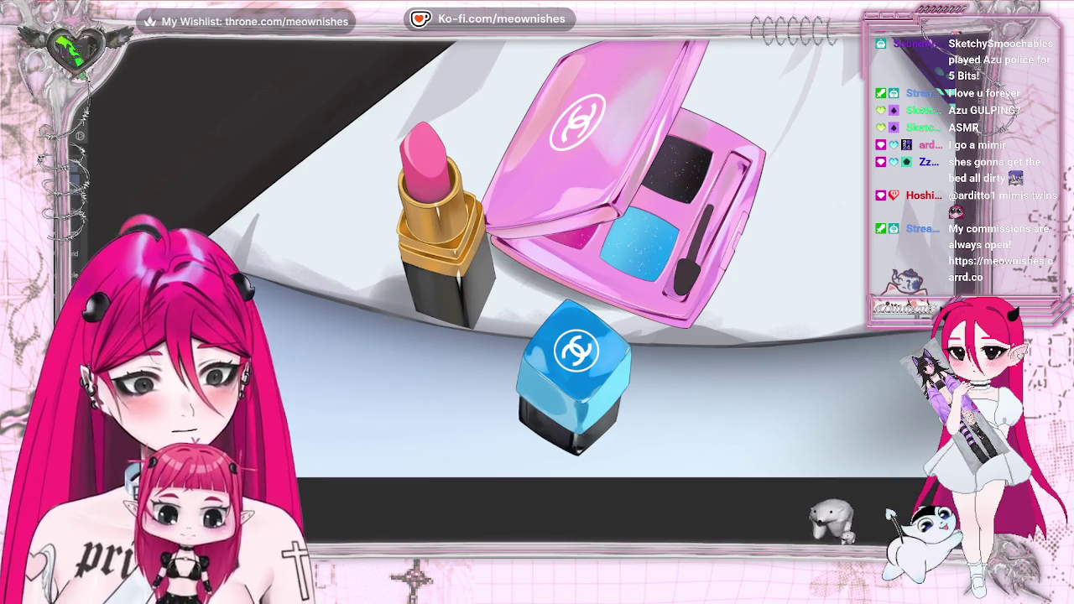
{"action": "key", "text": "alt+e"}
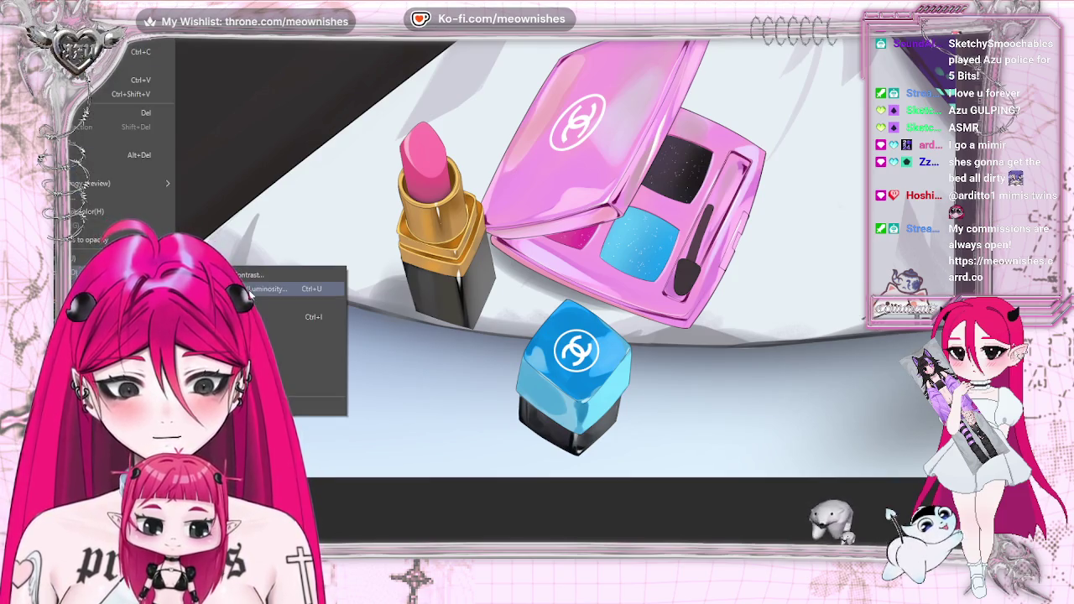
- Apply a saturation boost of 12 to the illustration
{"action": "left_click", "coordinate": [296, 290]}
{"action": "left_click", "coordinate": [726, 422]}
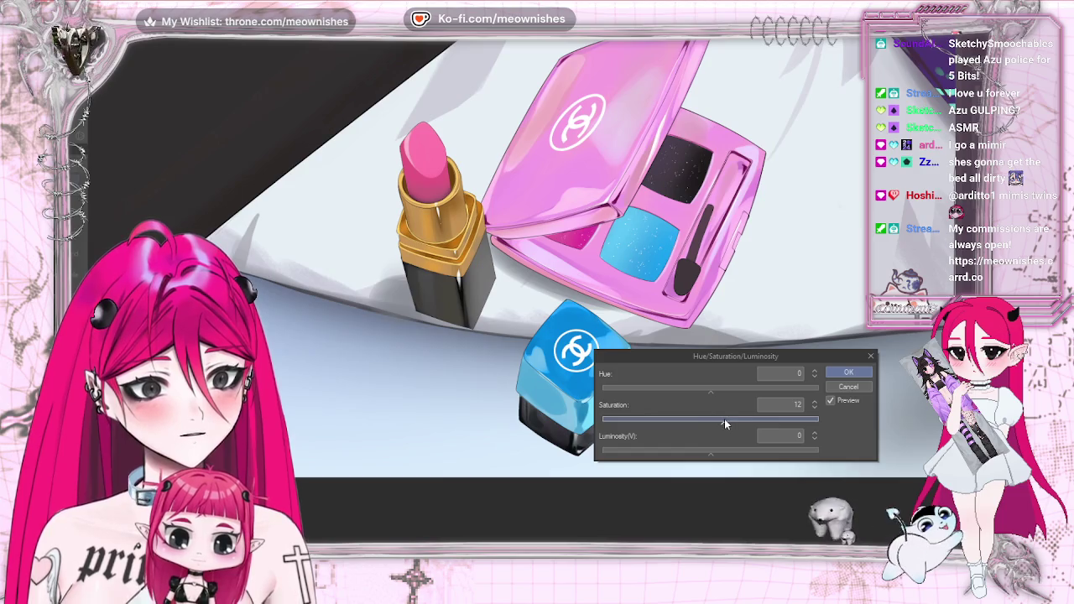
{"action": "key", "text": "ctrl+minus"}
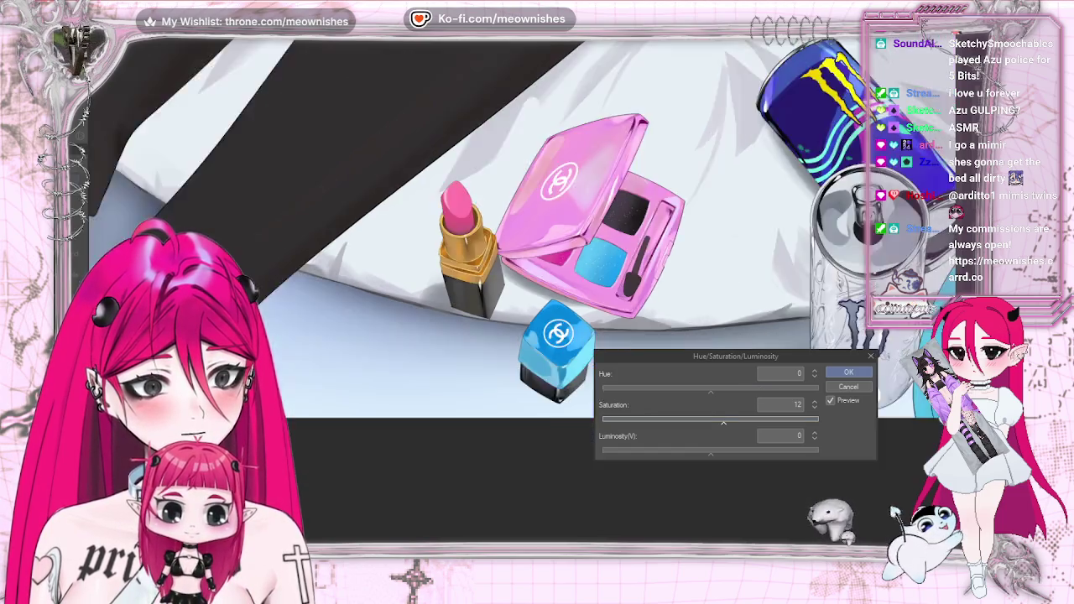
{"action": "left_click", "coordinate": [849, 372]}
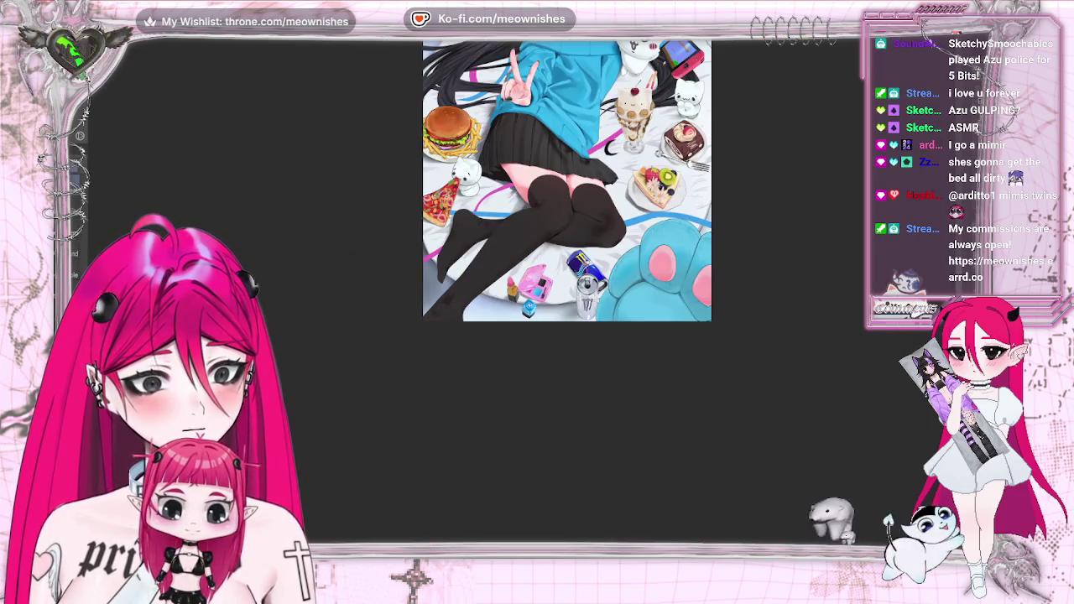
{"action": "scroll", "coordinate": [522, 295], "scroll_direction": "up", "scroll_amount": 5}
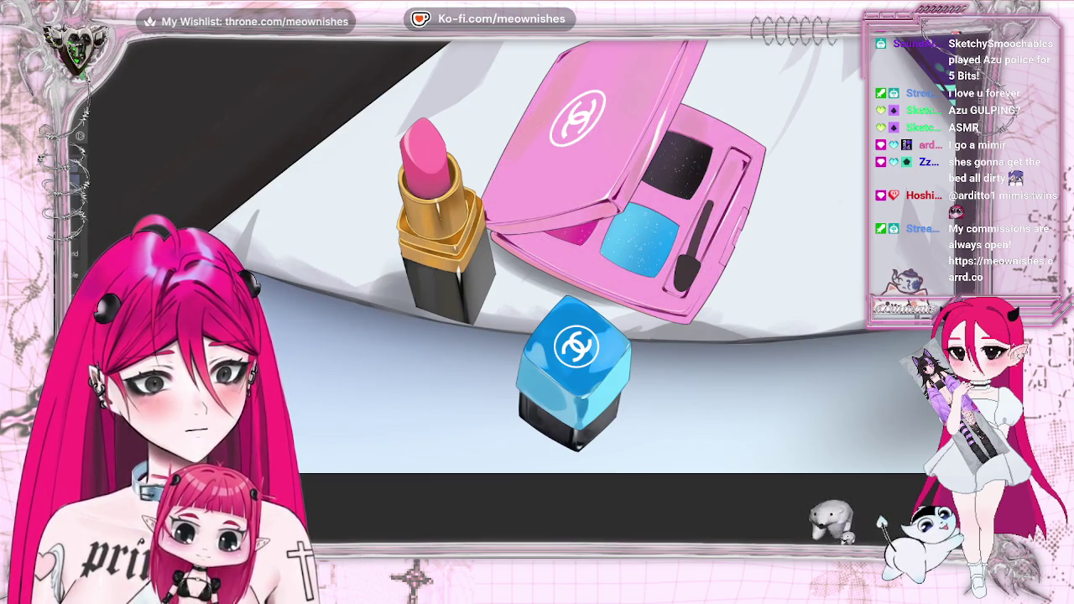
- Try a darker adjustment with luminosity lowered to about -15, then cancel it
{"action": "key", "text": "alt+e"}
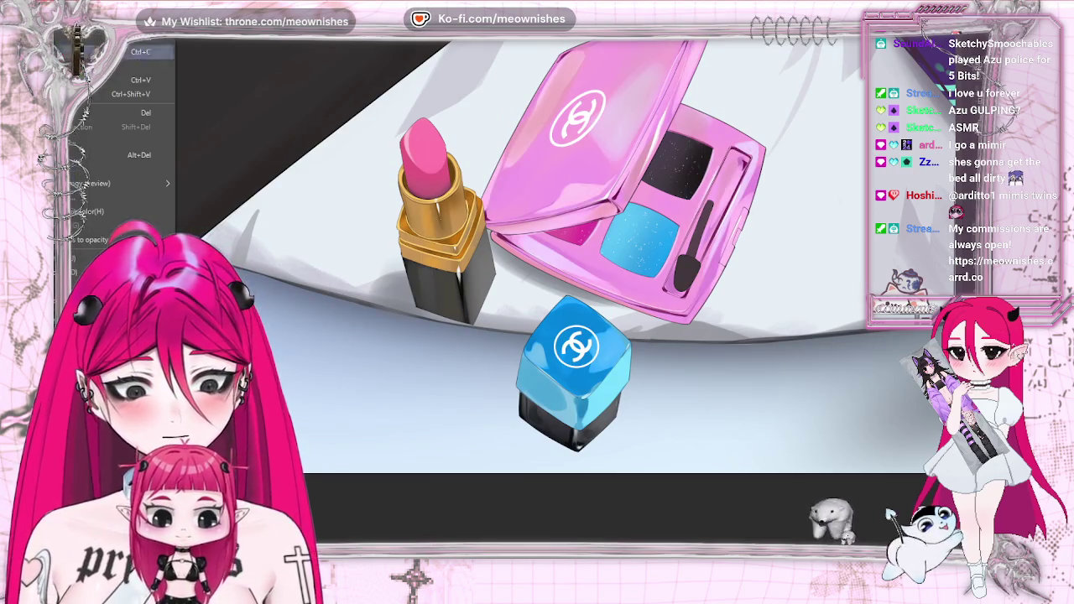
{"action": "key", "text": "Return"}
{"action": "left_click", "coordinate": [720, 419]}
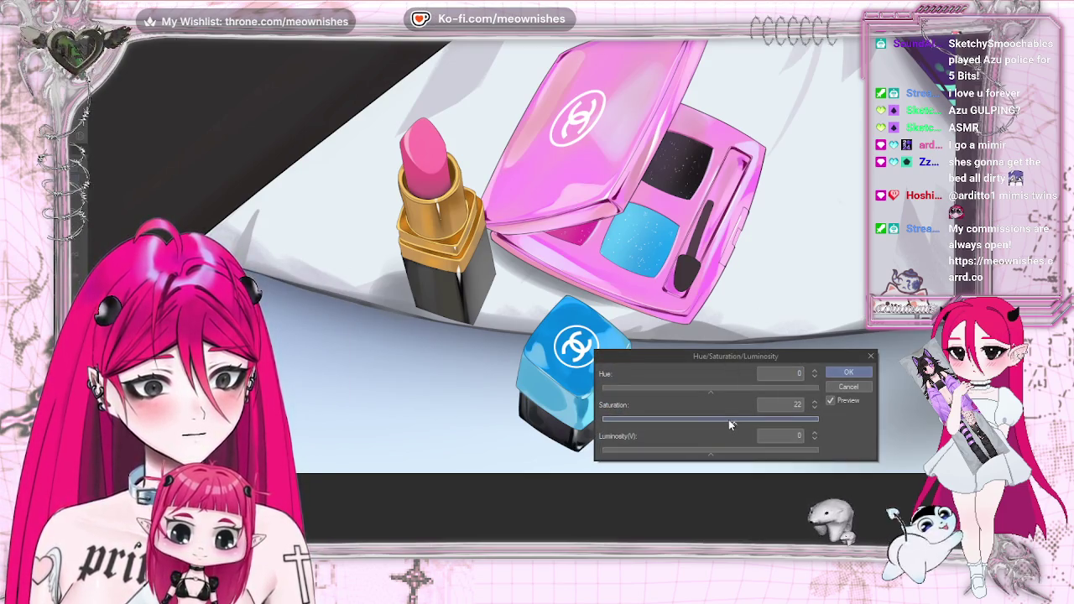
{"action": "left_click_drag", "start_coordinate": [718, 451], "coordinate": [707, 450]}
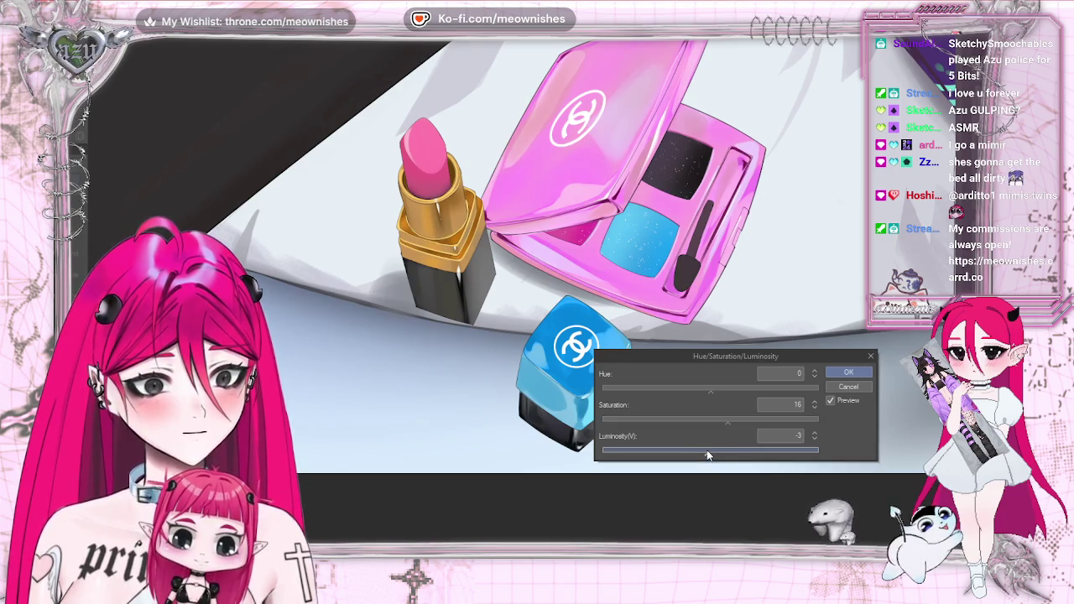
{"action": "scroll", "coordinate": [715, 438], "scroll_direction": "down", "scroll_amount": 4}
{"action": "scroll", "coordinate": [715, 437], "scroll_direction": "down", "scroll_amount": 4}
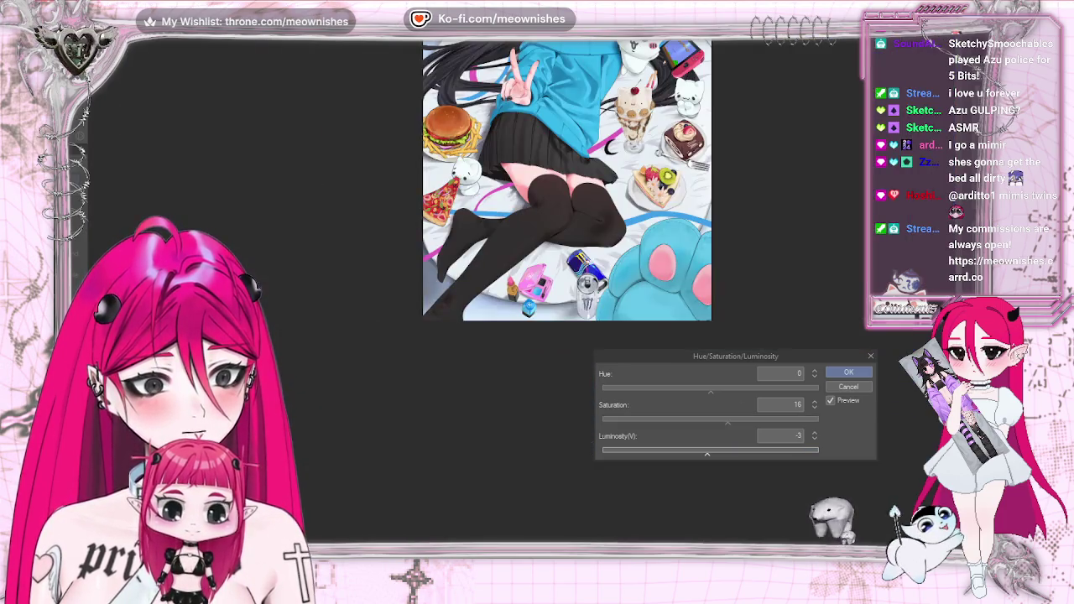
{"action": "scroll", "coordinate": [522, 297], "scroll_direction": "up", "scroll_amount": 2}
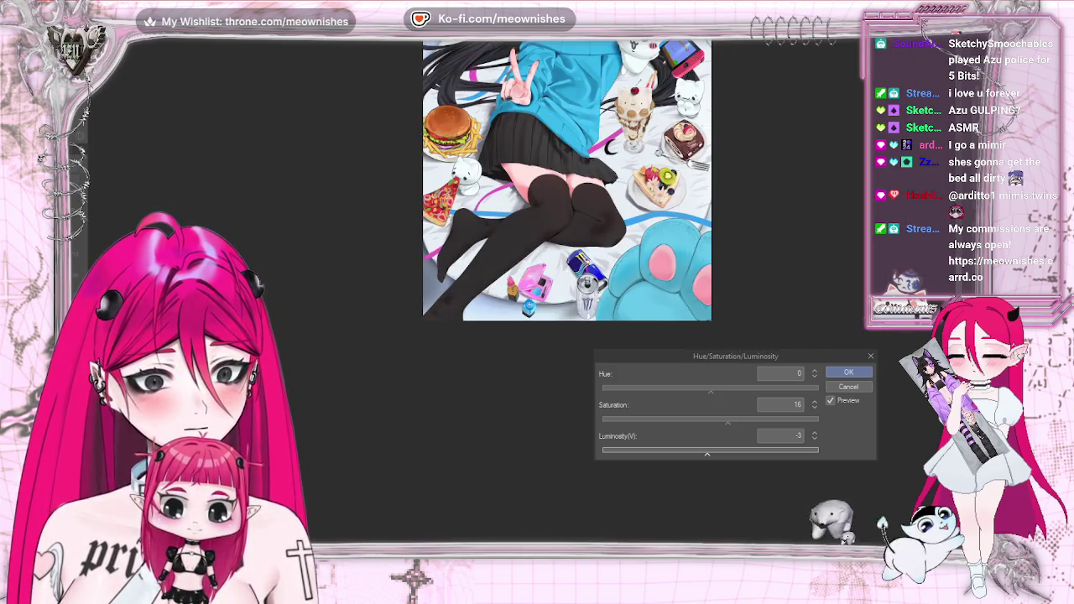
{"action": "scroll", "coordinate": [521, 279], "scroll_direction": "up", "scroll_amount": 3}
{"action": "scroll", "coordinate": [522, 279], "scroll_direction": "up", "scroll_amount": 1}
{"action": "scroll", "coordinate": [521, 279], "scroll_direction": "down", "scroll_amount": 2}
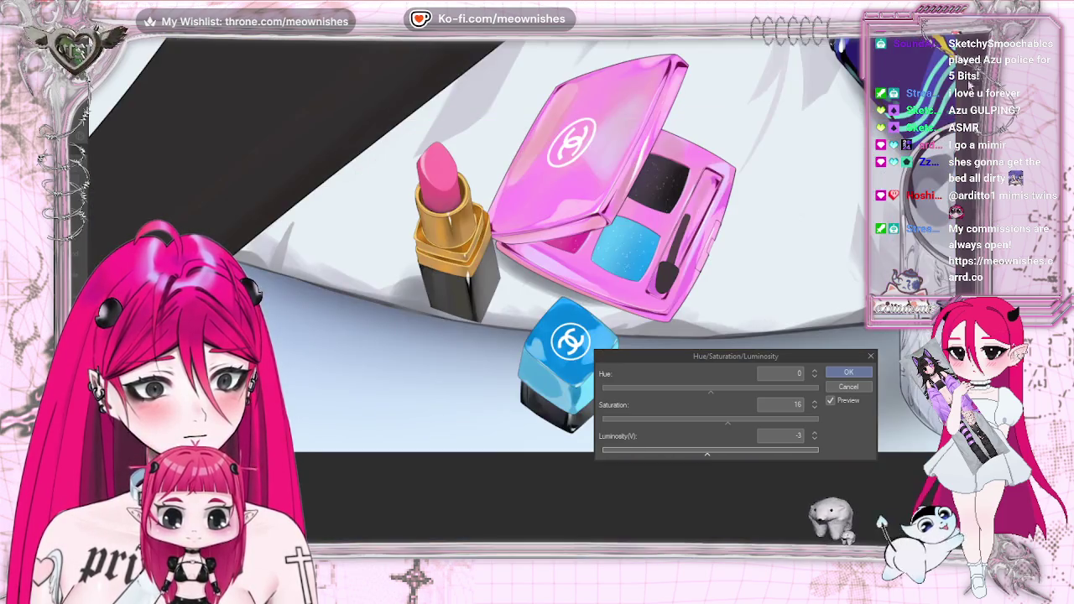
{"action": "left_click", "coordinate": [699, 454]}
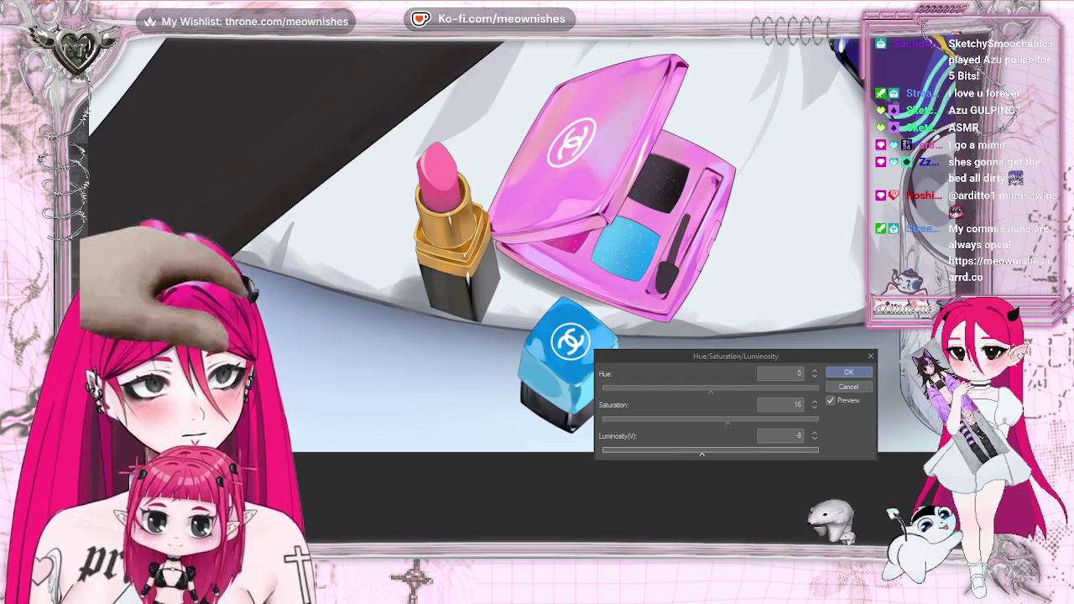
{"action": "scroll", "coordinate": [520, 285], "scroll_direction": "down", "scroll_amount": 2}
{"action": "scroll", "coordinate": [520, 285], "scroll_direction": "down", "scroll_amount": 3}
{"action": "scroll", "coordinate": [520, 286], "scroll_direction": "down", "scroll_amount": 2}
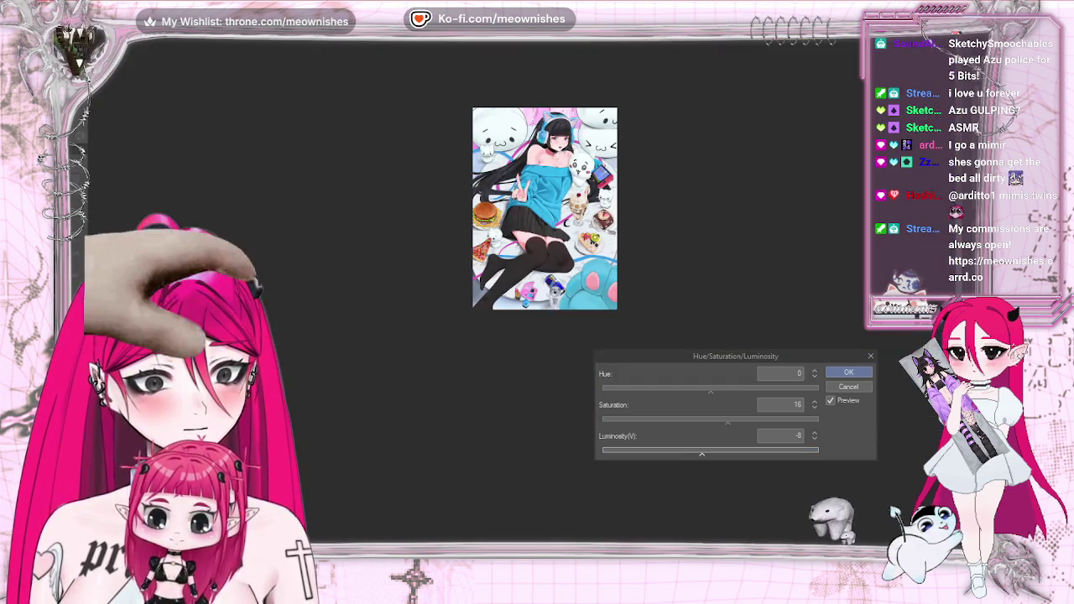
{"action": "scroll", "coordinate": [524, 290], "scroll_direction": "up", "scroll_amount": 4}
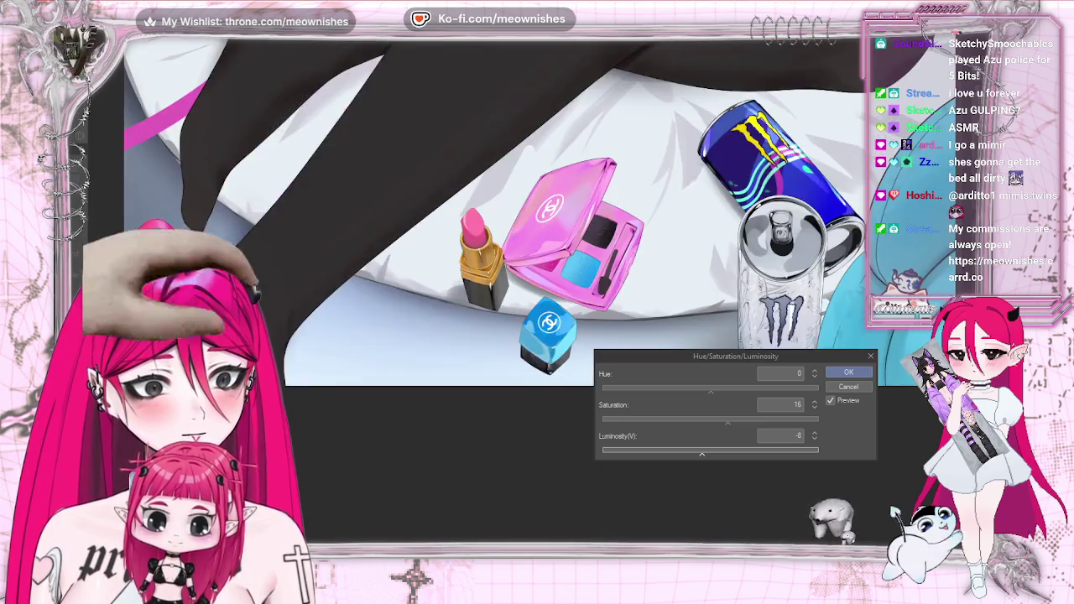
{"action": "scroll", "coordinate": [524, 290], "scroll_direction": "up", "scroll_amount": 1}
{"action": "left_click_drag", "start_coordinate": [701, 453], "coordinate": [696, 452]}
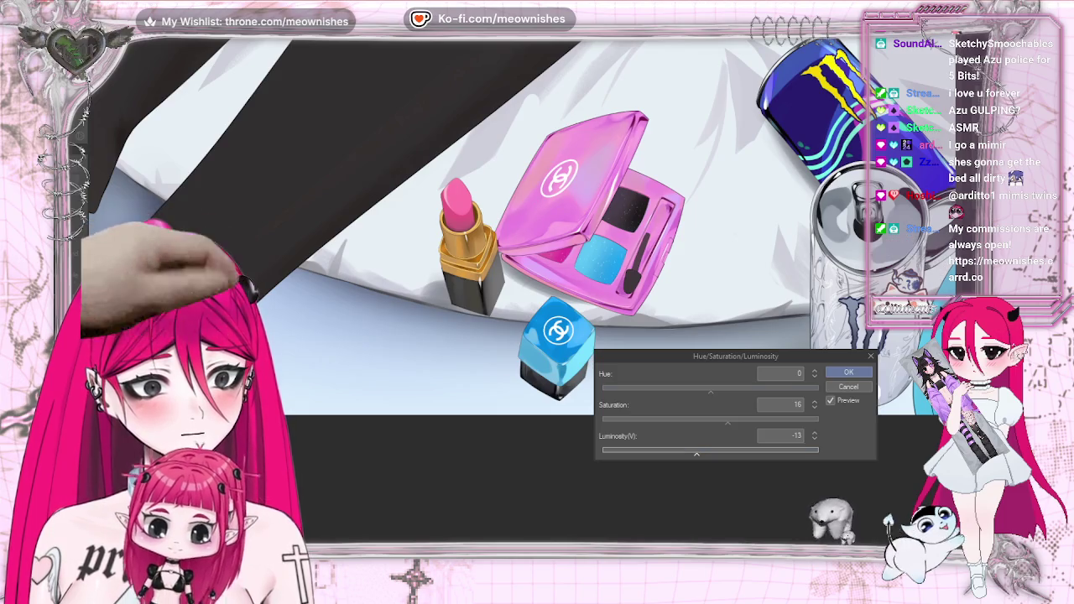
{"action": "key", "text": "ctrl+0"}
{"action": "key", "text": "ctrl+0"}
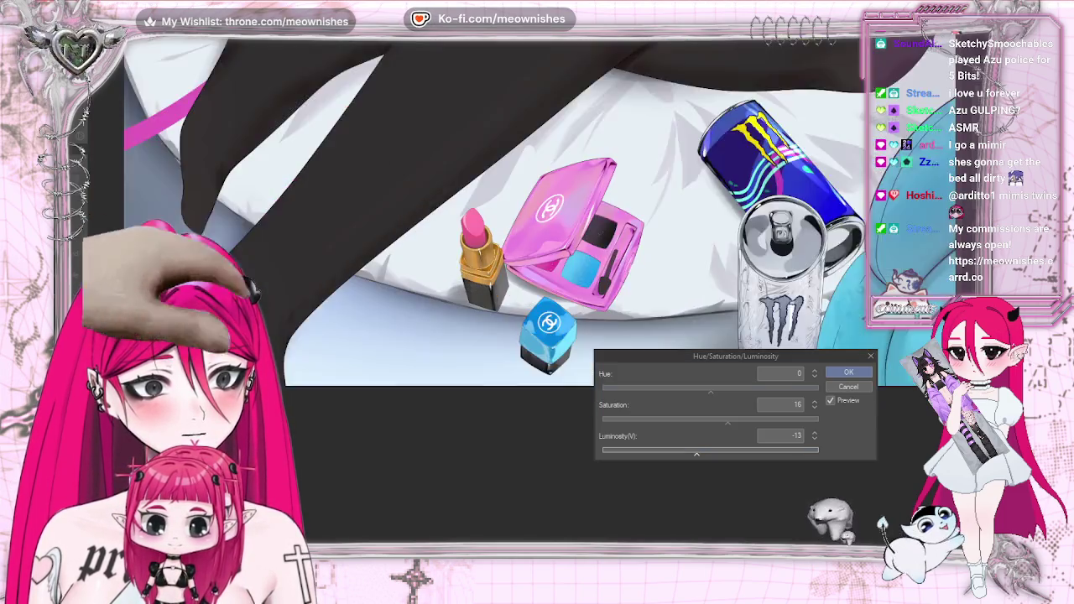
{"action": "left_click", "coordinate": [871, 356]}
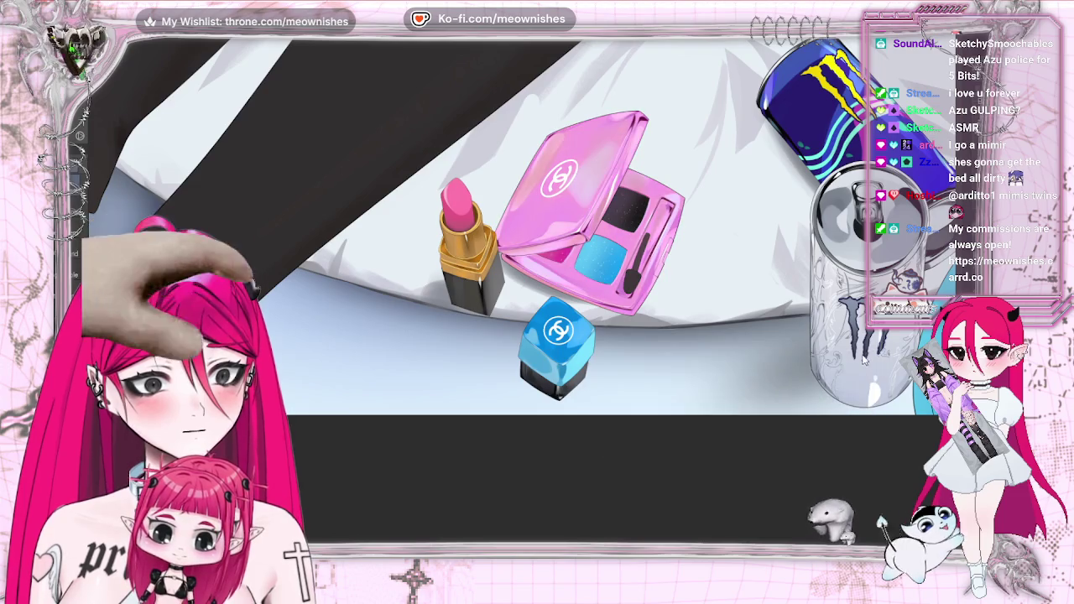
- Apply a milder pass with saturation 9 and luminosity -1
{"action": "key", "text": "alt+e"}
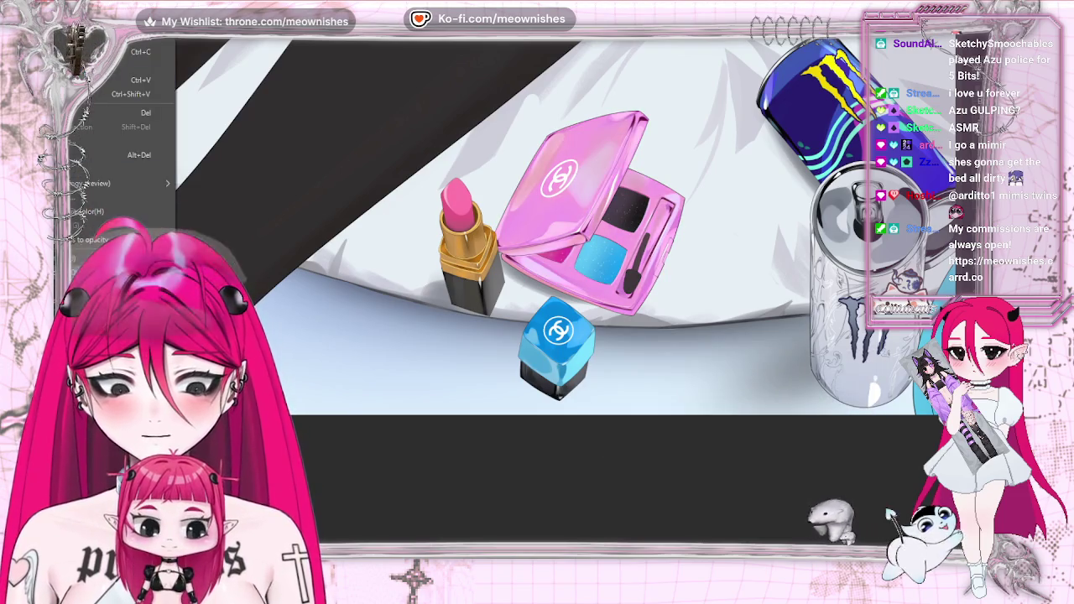
{"action": "left_click", "coordinate": [302, 290]}
{"action": "left_click_drag", "start_coordinate": [718, 420], "coordinate": [720, 419]}
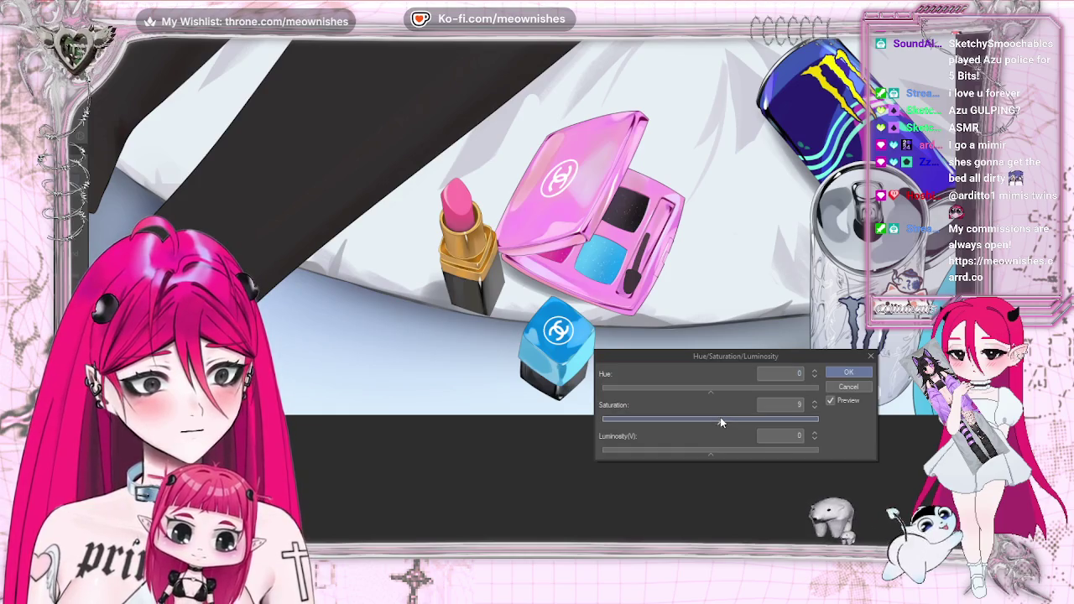
{"action": "left_click", "coordinate": [709, 451]}
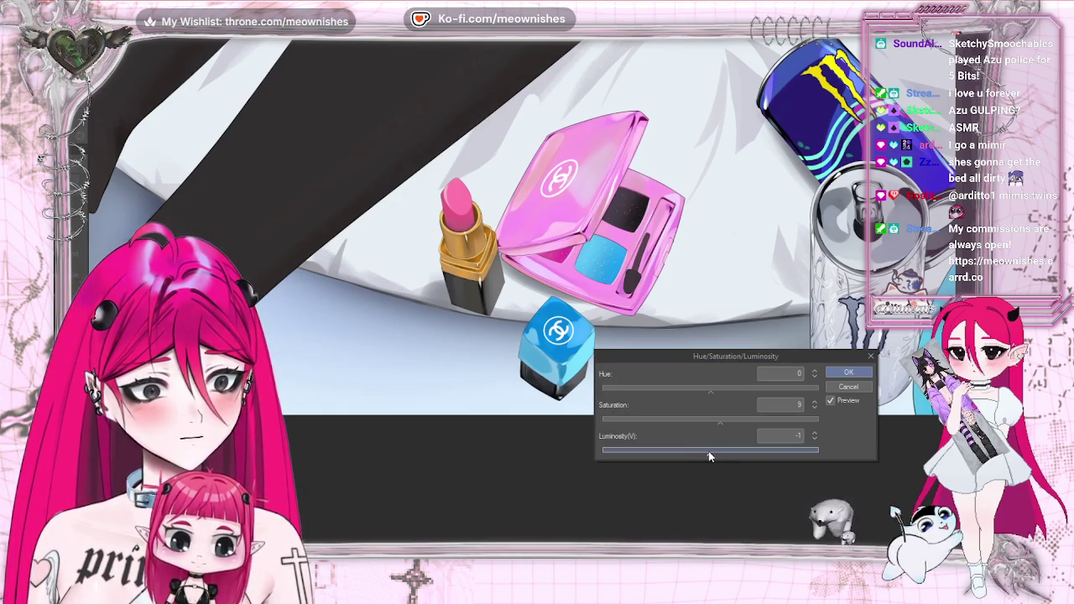
{"action": "left_click", "coordinate": [845, 373]}
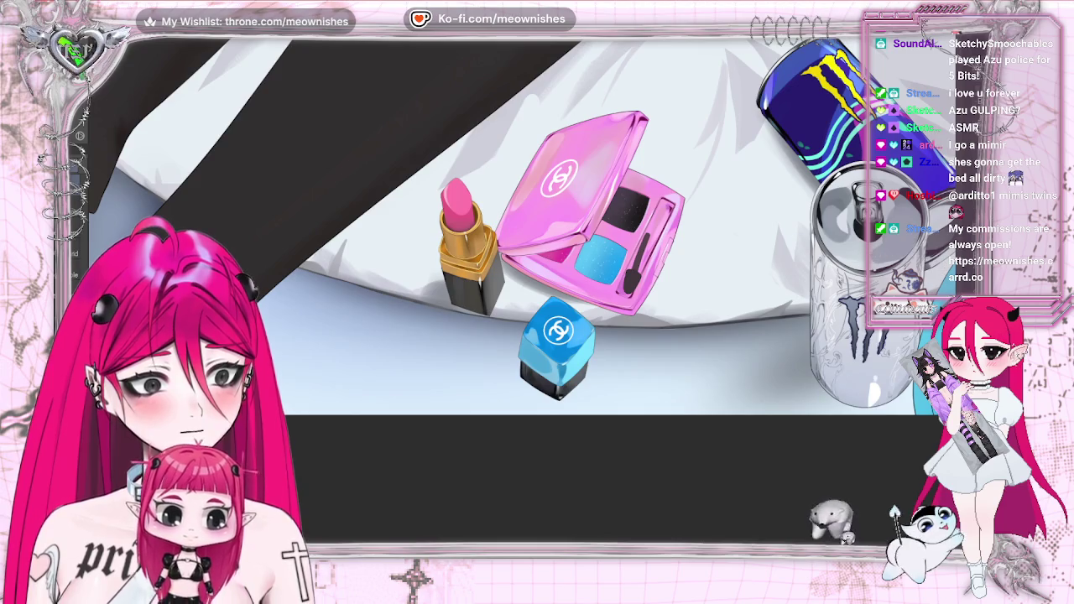
- Zoom in on the makeup and apply saturation 87 with luminosity -6
{"action": "key", "text": "ctrl+plus"}
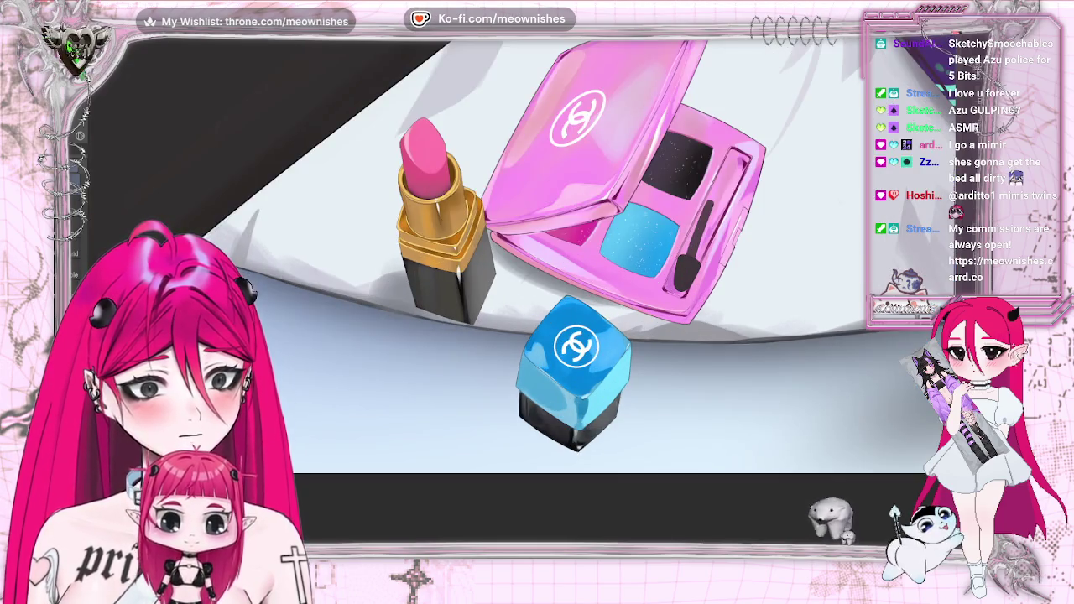
{"action": "key", "text": "ctrl+z"}
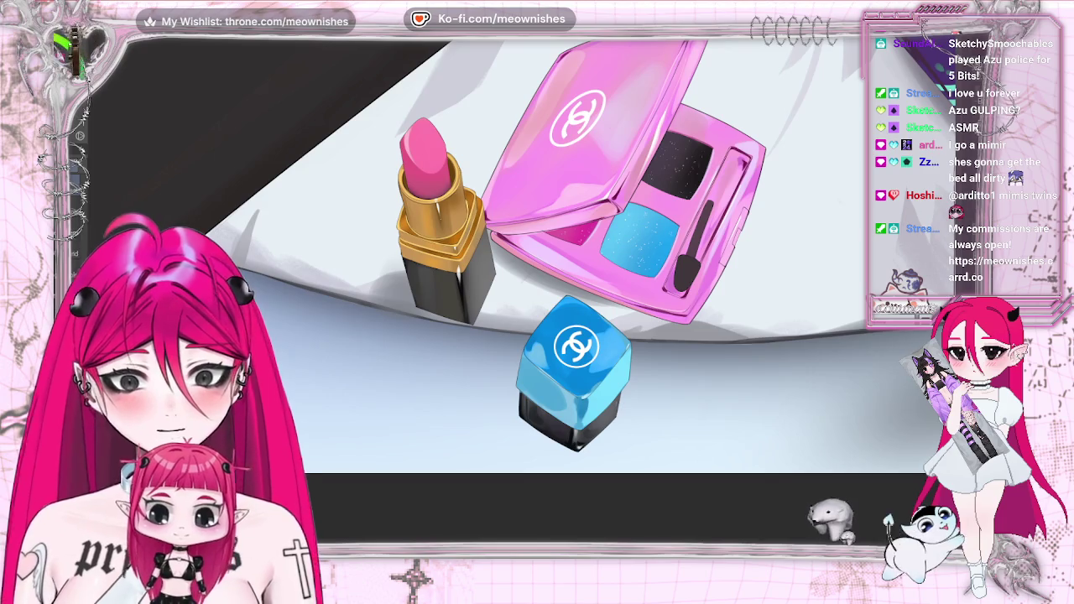
{"action": "key", "text": "alt+e"}
{"action": "key", "text": "ctrl+u"}
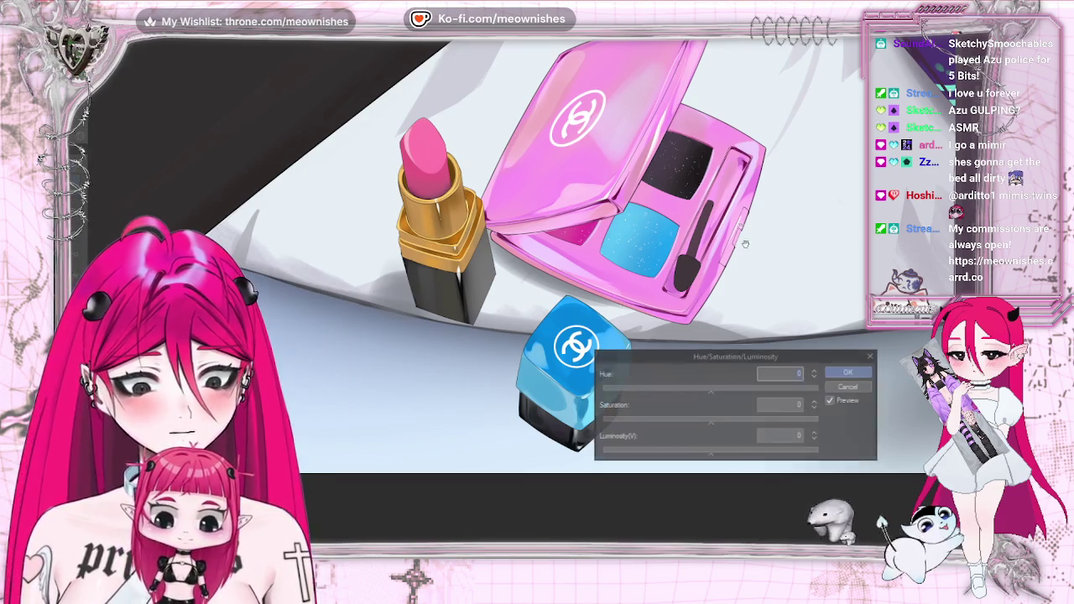
{"action": "left_click_drag", "start_coordinate": [711, 419], "coordinate": [795, 422]}
{"action": "left_click", "coordinate": [700, 459]}
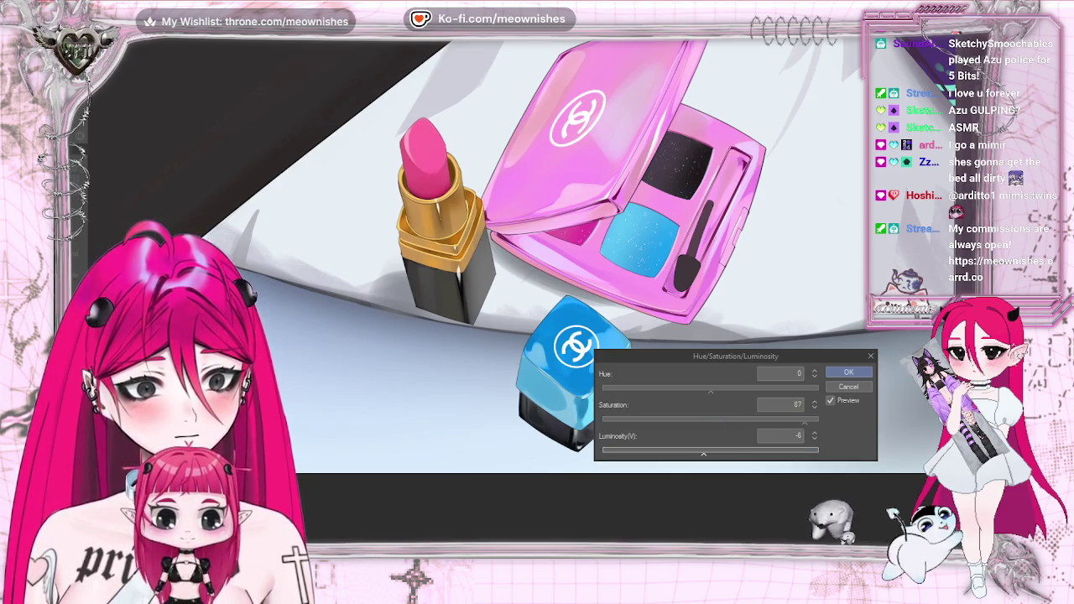
{"action": "scroll", "coordinate": [525, 297], "scroll_direction": "down", "scroll_amount": 5}
{"action": "scroll", "coordinate": [888, 520], "scroll_direction": "down", "scroll_amount": 3}
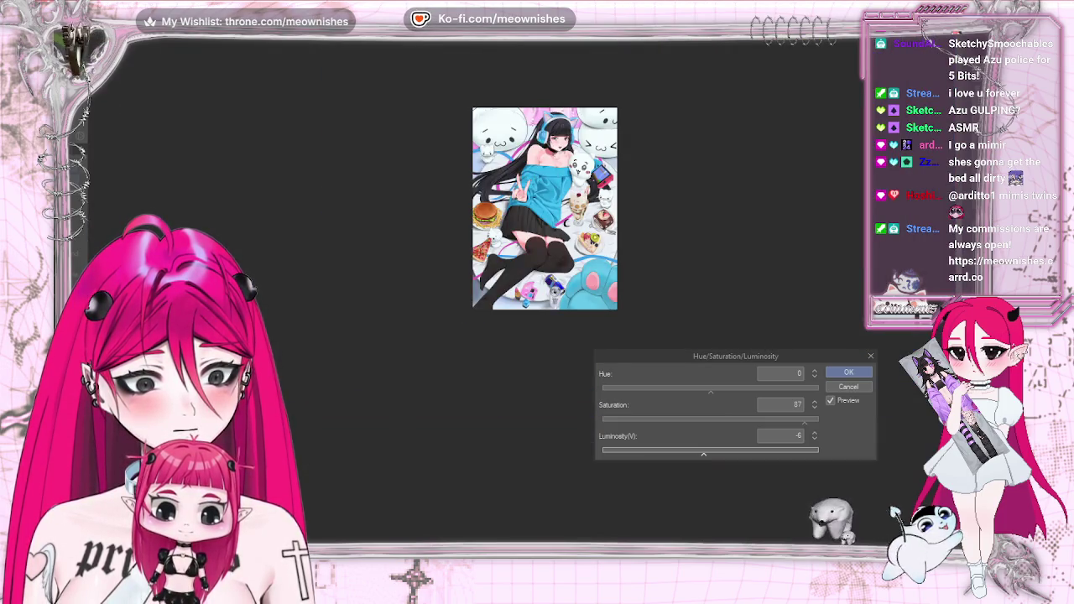
{"action": "scroll", "coordinate": [534, 294], "scroll_direction": "up", "scroll_amount": 3}
{"action": "scroll", "coordinate": [534, 293], "scroll_direction": "up", "scroll_amount": 5}
{"action": "left_click", "coordinate": [852, 372]}
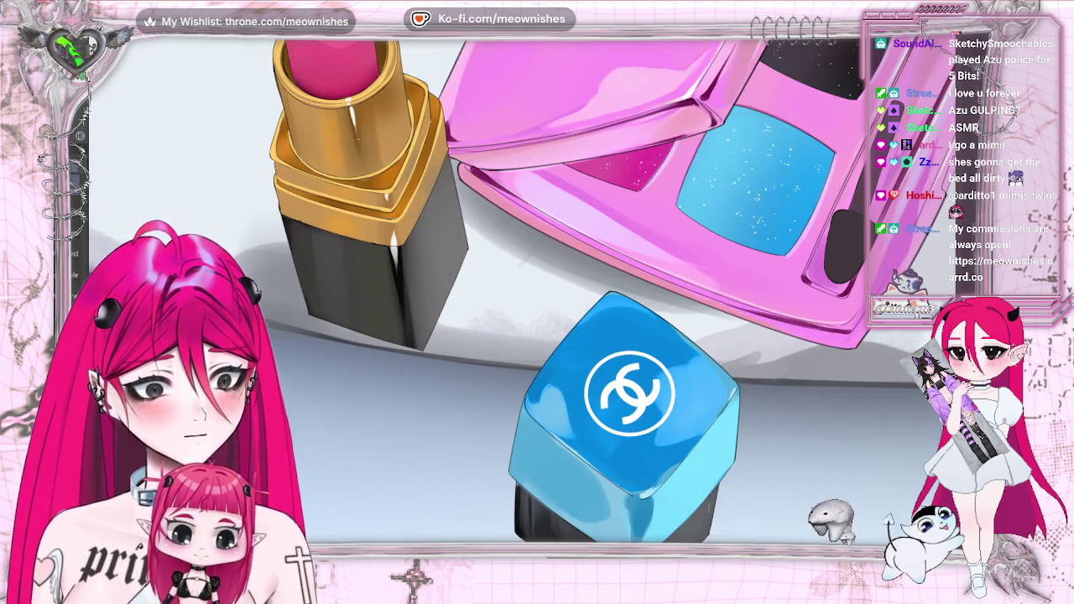
{"action": "key", "text": "ctrl+z"}
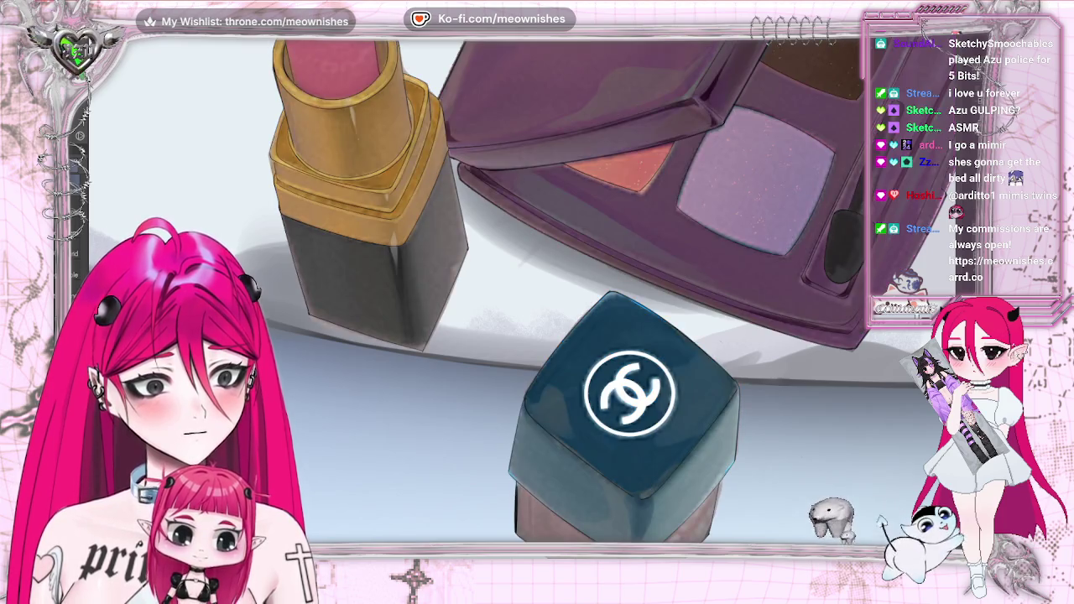
{"action": "key", "text": "ctrl+y"}
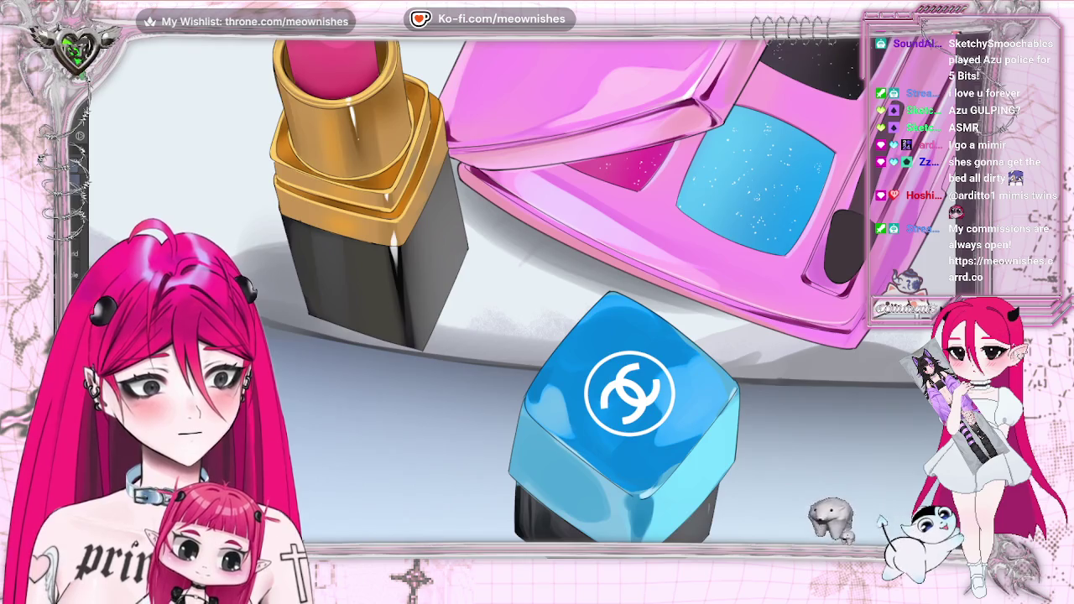
{"action": "left_click_drag", "start_coordinate": [836, 248], "coordinate": [622, 247]}
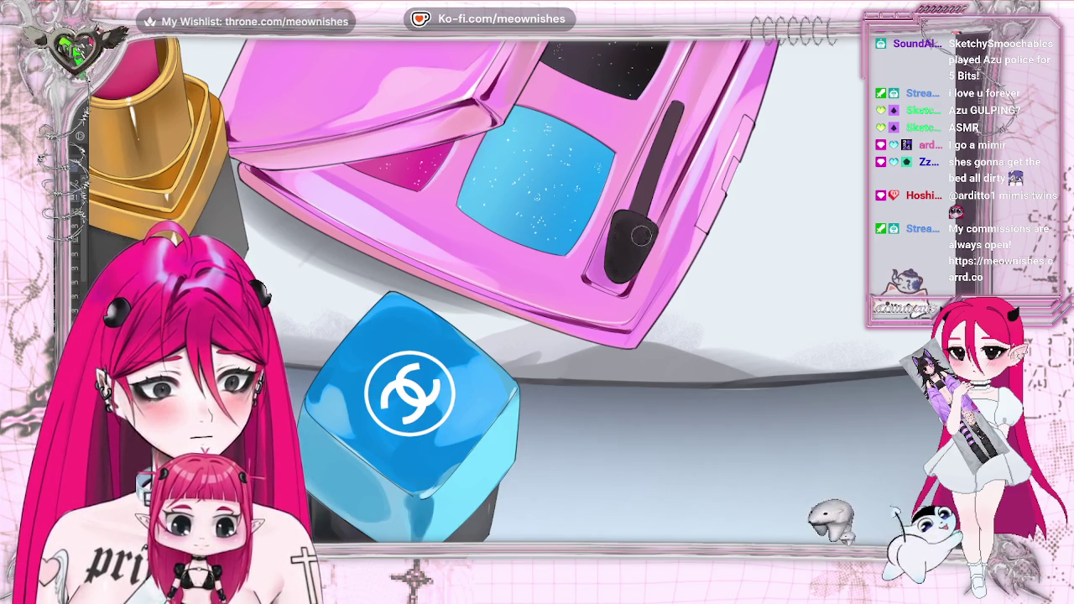
- Brush a pink glitter stroke down the sponge tip of the palette's applicator
{"action": "left_click_drag", "start_coordinate": [634, 221], "coordinate": [638, 251]}
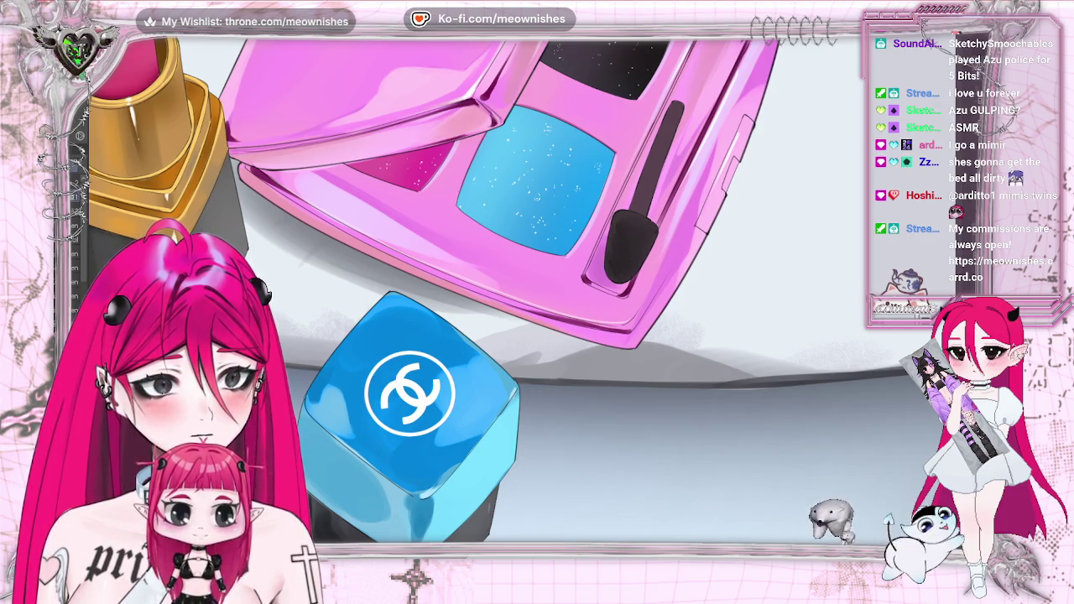
{"action": "scroll", "coordinate": [521, 286], "scroll_direction": "down", "scroll_amount": 5}
{"action": "scroll", "coordinate": [520, 285], "scroll_direction": "up", "scroll_amount": 5}
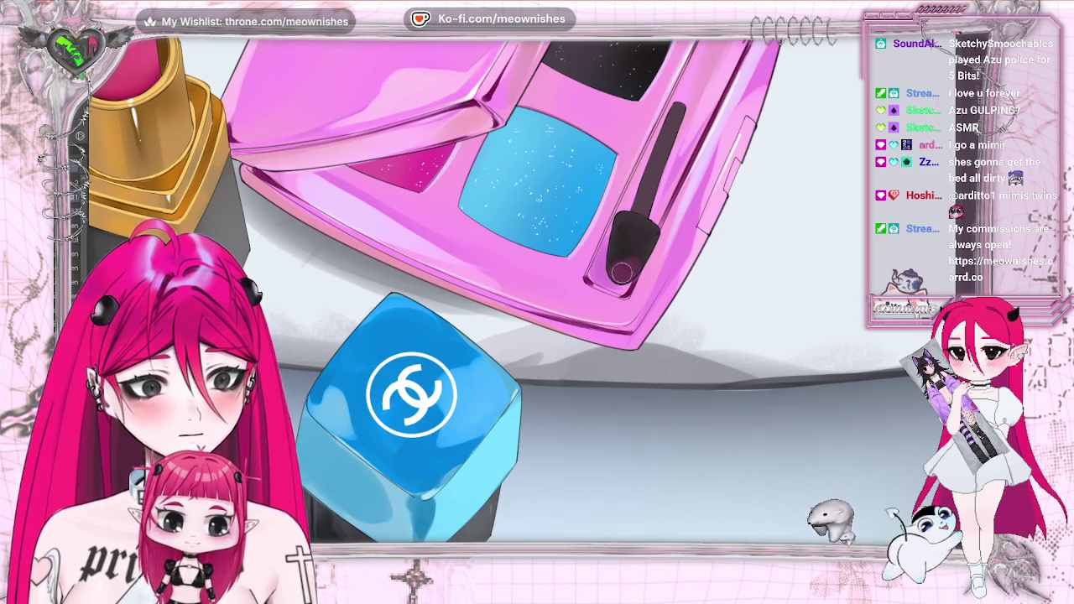
{"action": "scroll", "coordinate": [520, 285], "scroll_direction": "down", "scroll_amount": 2}
{"action": "scroll", "coordinate": [521, 285], "scroll_direction": "down", "scroll_amount": 2}
{"action": "scroll", "coordinate": [520, 285], "scroll_direction": "up", "scroll_amount": 2}
{"action": "scroll", "coordinate": [521, 285], "scroll_direction": "up", "scroll_amount": 3}
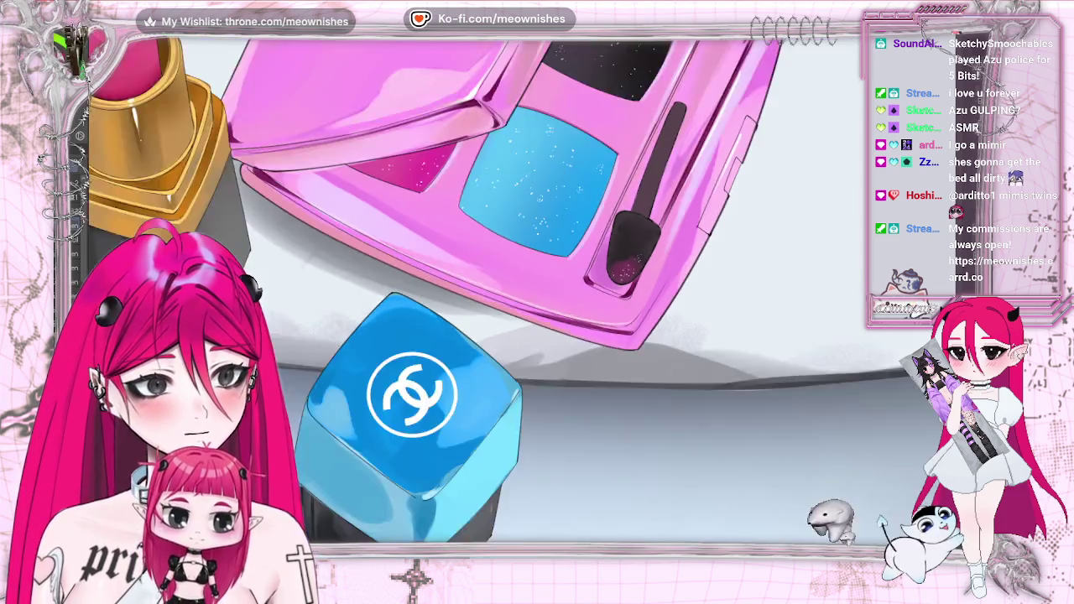
{"action": "scroll", "coordinate": [537, 293], "scroll_direction": "down", "scroll_amount": 5}
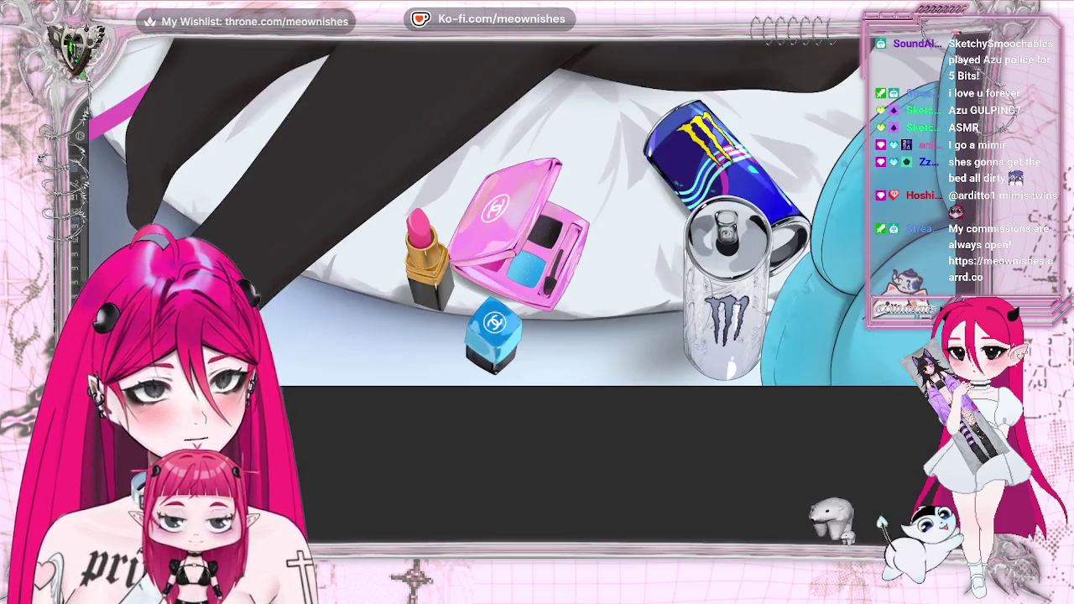
{"action": "scroll", "coordinate": [521, 252], "scroll_direction": "up", "scroll_amount": 5}
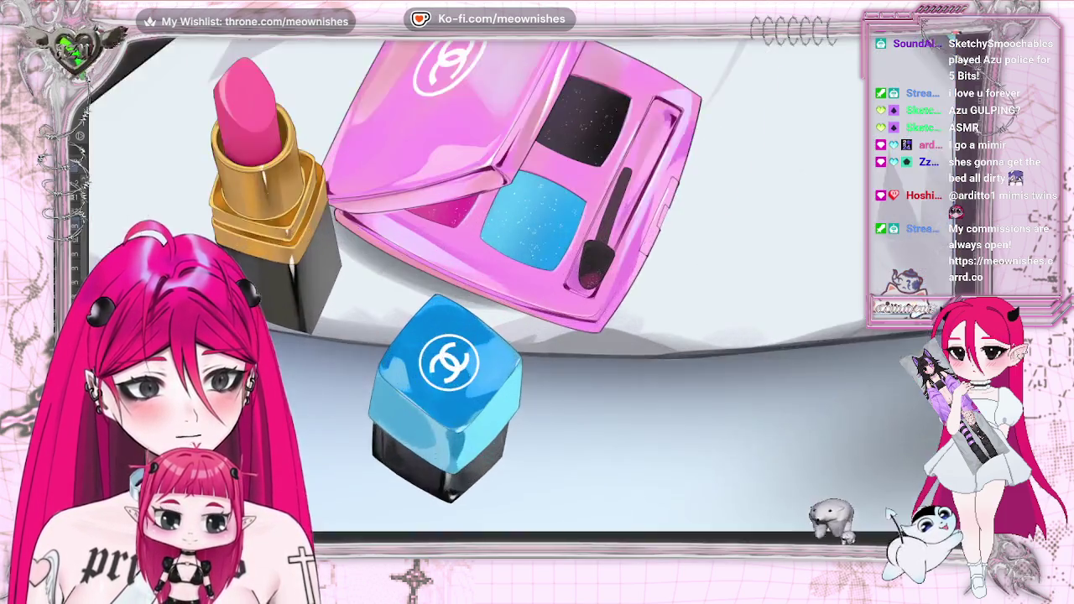
{"action": "scroll", "coordinate": [521, 252], "scroll_direction": "up", "scroll_amount": 5}
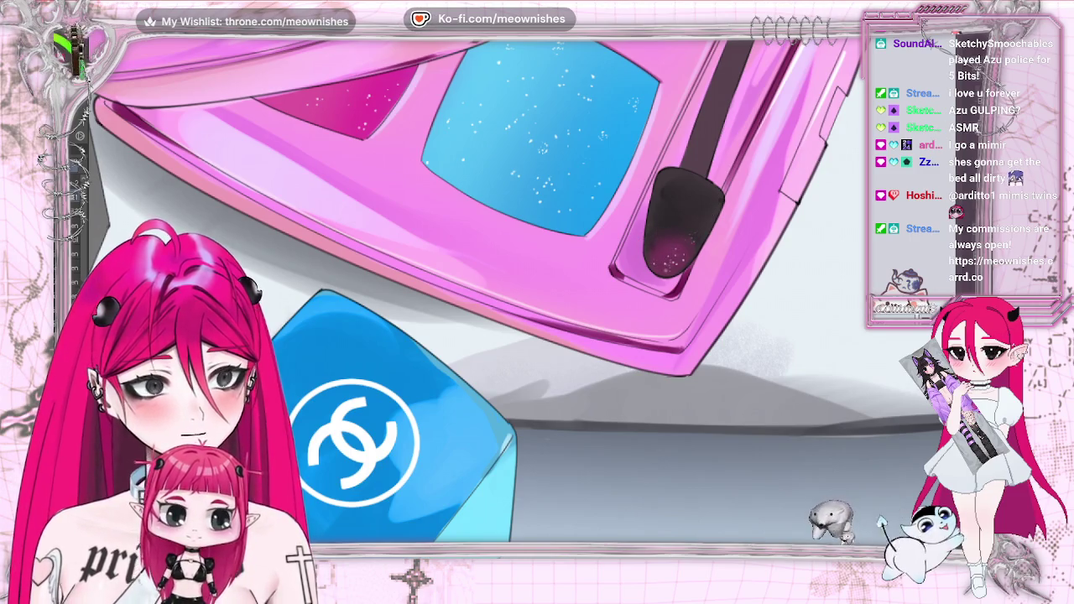
{"action": "scroll", "coordinate": [537, 252], "scroll_direction": "down", "scroll_amount": 3}
{"action": "scroll", "coordinate": [537, 252], "scroll_direction": "down", "scroll_amount": 3}
{"action": "scroll", "coordinate": [537, 252], "scroll_direction": "down", "scroll_amount": 2}
{"action": "scroll", "coordinate": [537, 252], "scroll_direction": "down", "scroll_amount": 2}
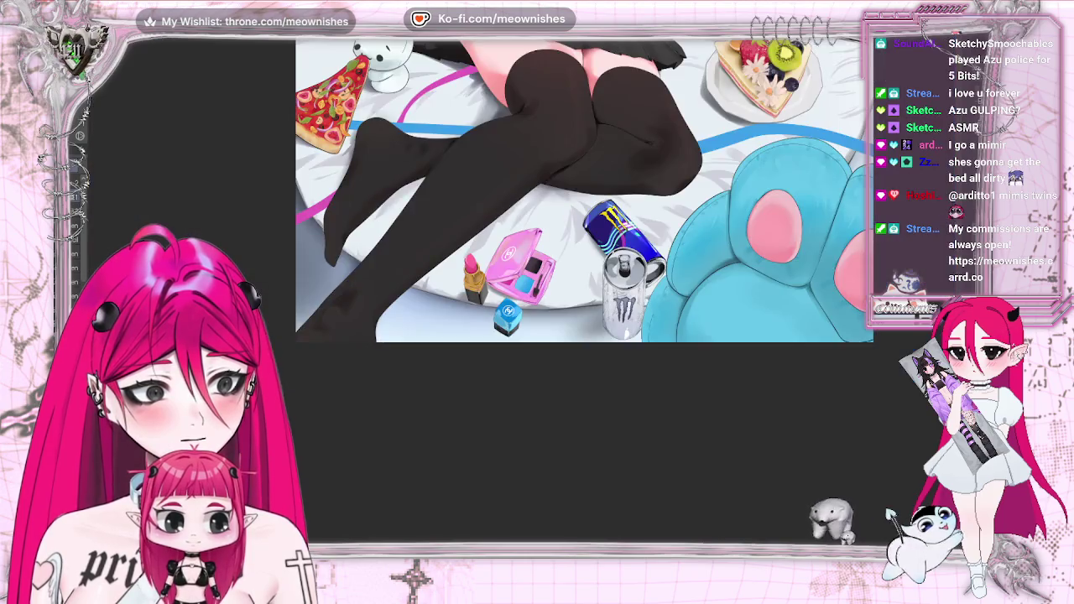
- Paint a darker shading stroke along the applicator handle, then zoom out and mirror to check
{"action": "scroll", "coordinate": [512, 277], "scroll_direction": "up", "scroll_amount": 3}
{"action": "scroll", "coordinate": [512, 277], "scroll_direction": "up", "scroll_amount": 2}
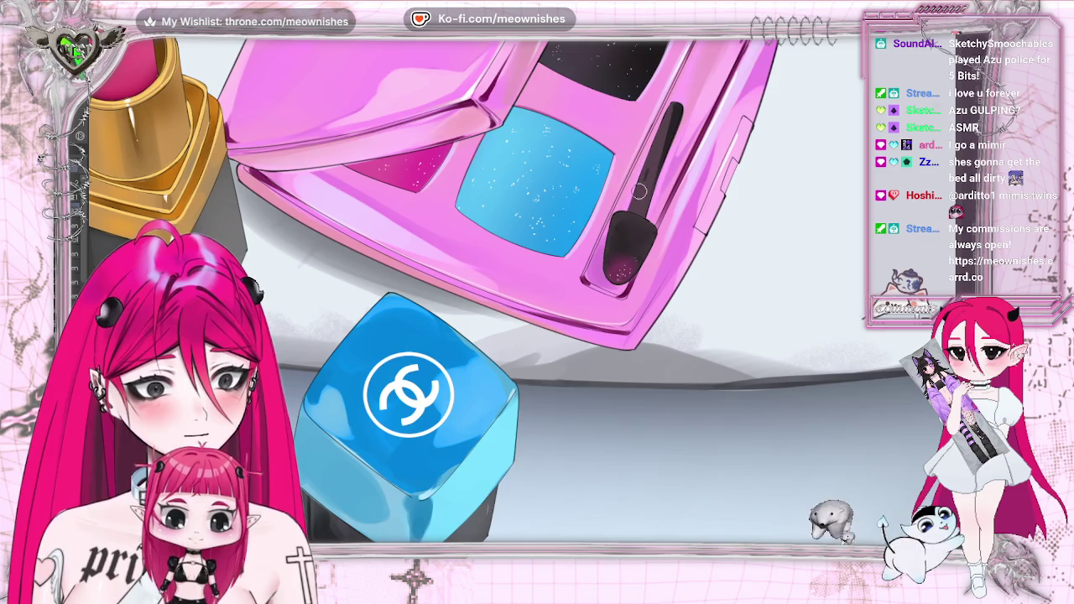
{"action": "left_click_drag", "start_coordinate": [658, 149], "coordinate": [638, 203]}
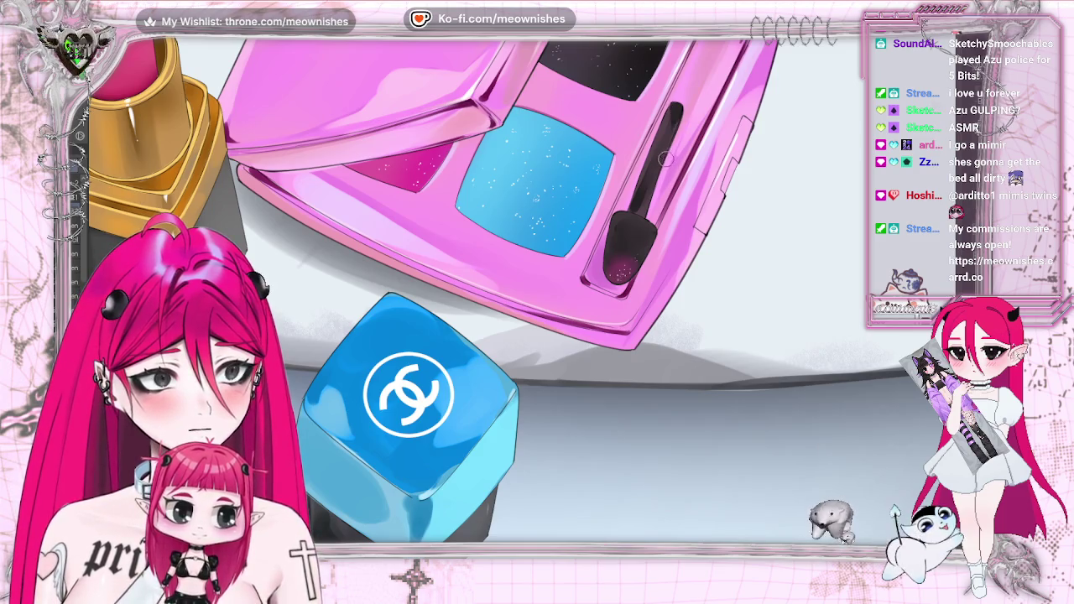
{"action": "key", "text": "ctrl+minus"}
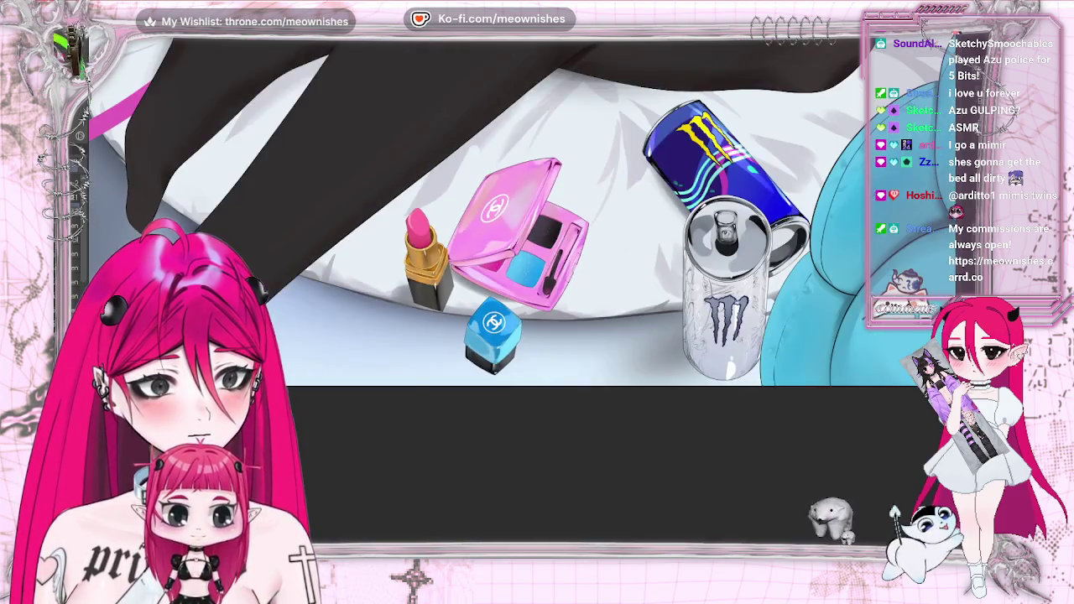
{"action": "key", "text": "ctrl+plus"}
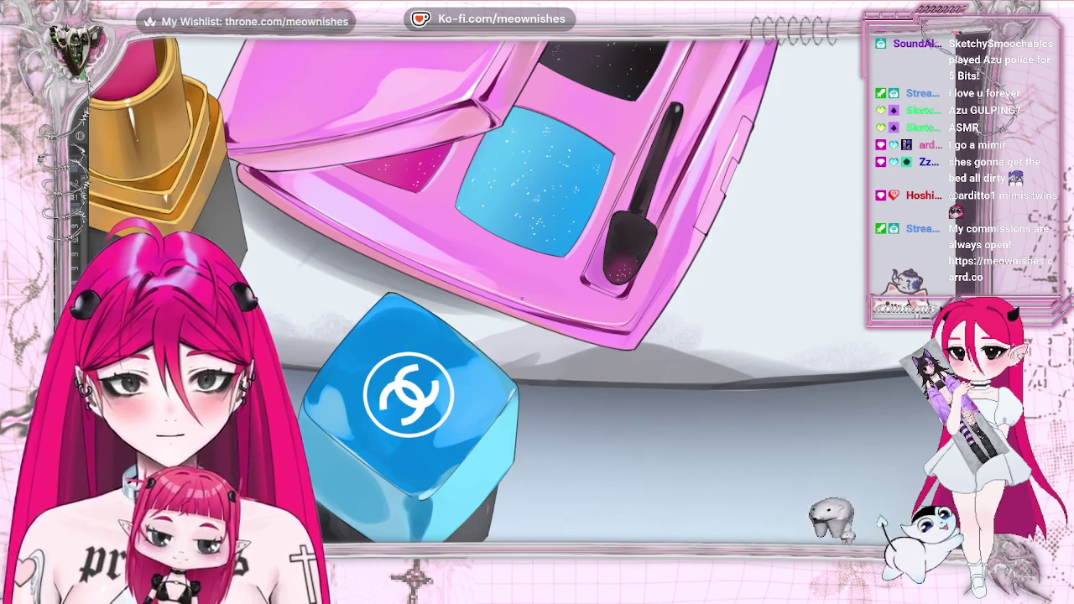
{"action": "key", "text": "h"}
{"action": "key", "text": "h"}
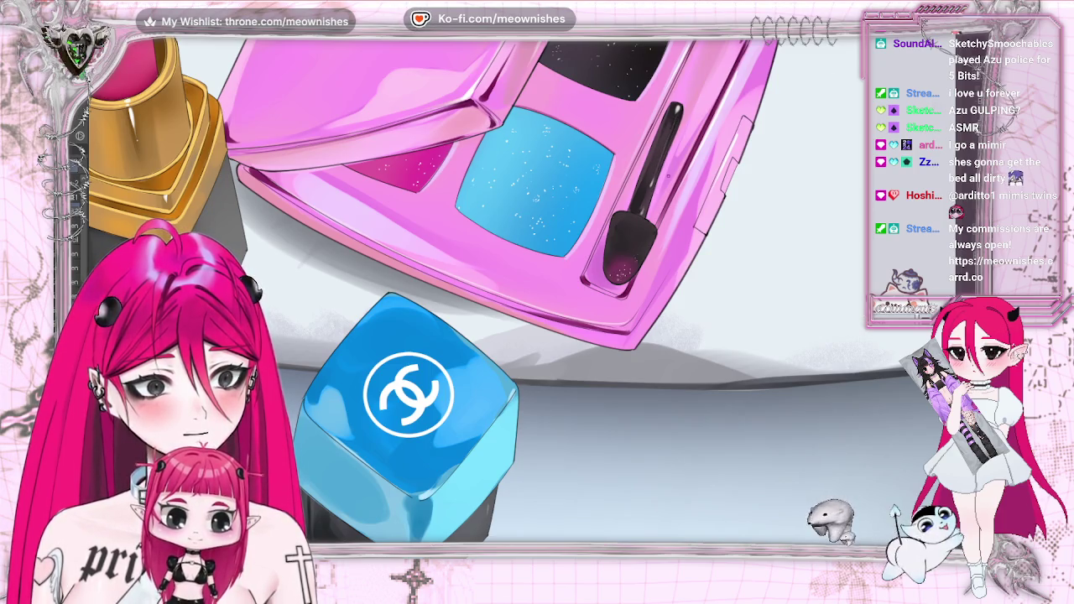
{"action": "scroll", "coordinate": [537, 252], "scroll_direction": "down", "scroll_amount": 3}
{"action": "scroll", "coordinate": [537, 252], "scroll_direction": "down", "scroll_amount": 3}
{"action": "scroll", "coordinate": [538, 252], "scroll_direction": "down", "scroll_amount": 2}
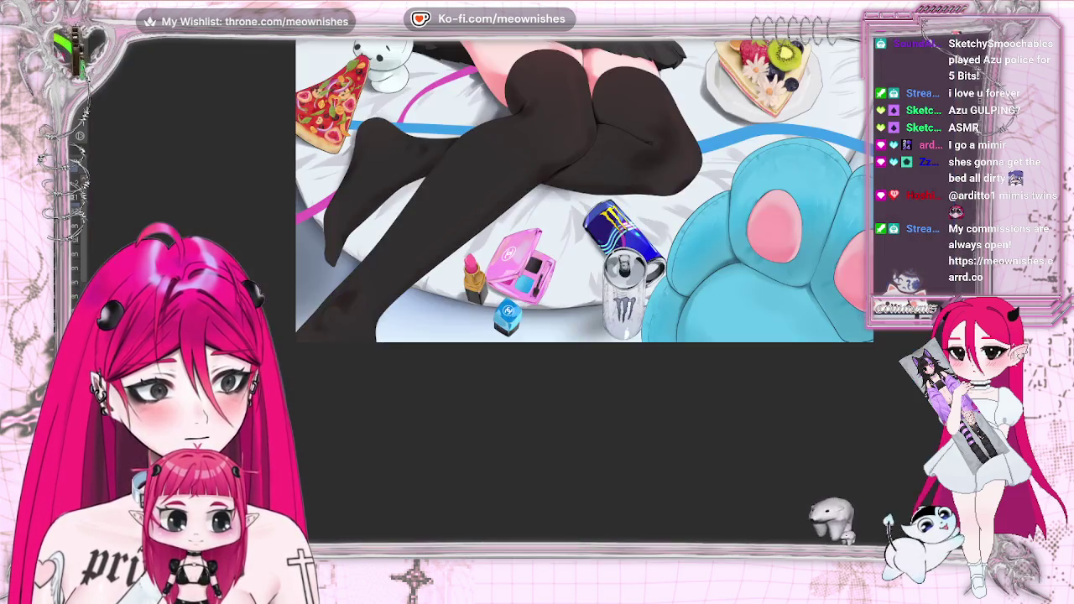
- Mirror the canvas view briefly to check proportions, then restore its normal orientation
{"action": "scroll", "coordinate": [520, 268], "scroll_direction": "up", "scroll_amount": 3}
{"action": "scroll", "coordinate": [520, 268], "scroll_direction": "up", "scroll_amount": 3}
{"action": "key", "text": "m"}
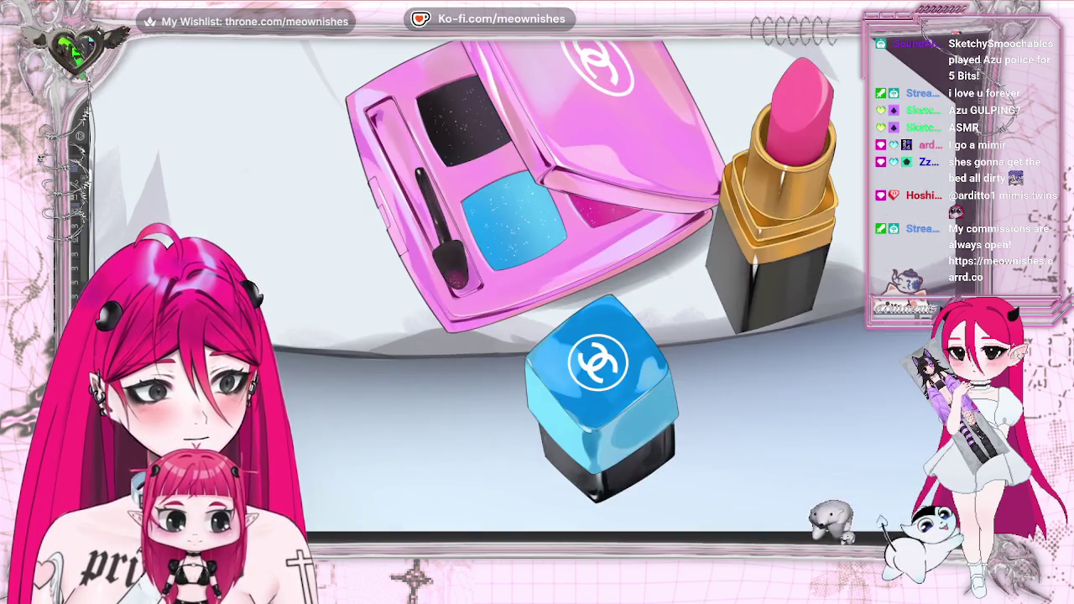
{"action": "key", "text": "m"}
- Zoom in on the pink lipstick, glittery compact and silver drink can at the bottom
{"action": "scroll", "coordinate": [554, 252], "scroll_direction": "down", "scroll_amount": 2}
{"action": "scroll", "coordinate": [554, 252], "scroll_direction": "down", "scroll_amount": 2}
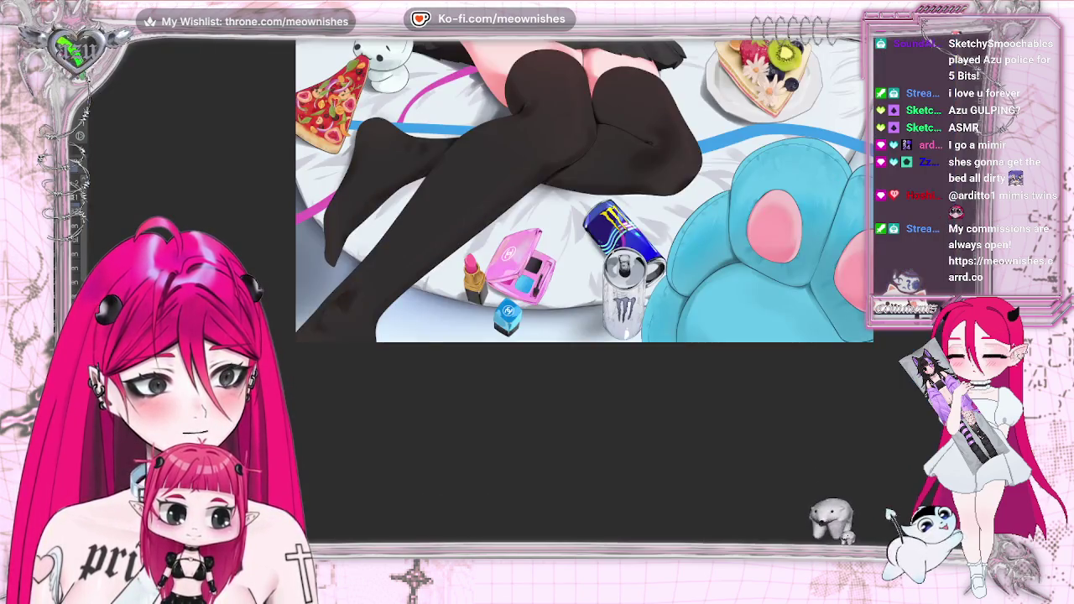
{"action": "scroll", "coordinate": [554, 252], "scroll_direction": "down", "scroll_amount": 2}
{"action": "scroll", "coordinate": [517, 281], "scroll_direction": "up", "scroll_amount": 3}
{"action": "scroll", "coordinate": [517, 281], "scroll_direction": "up", "scroll_amount": 2}
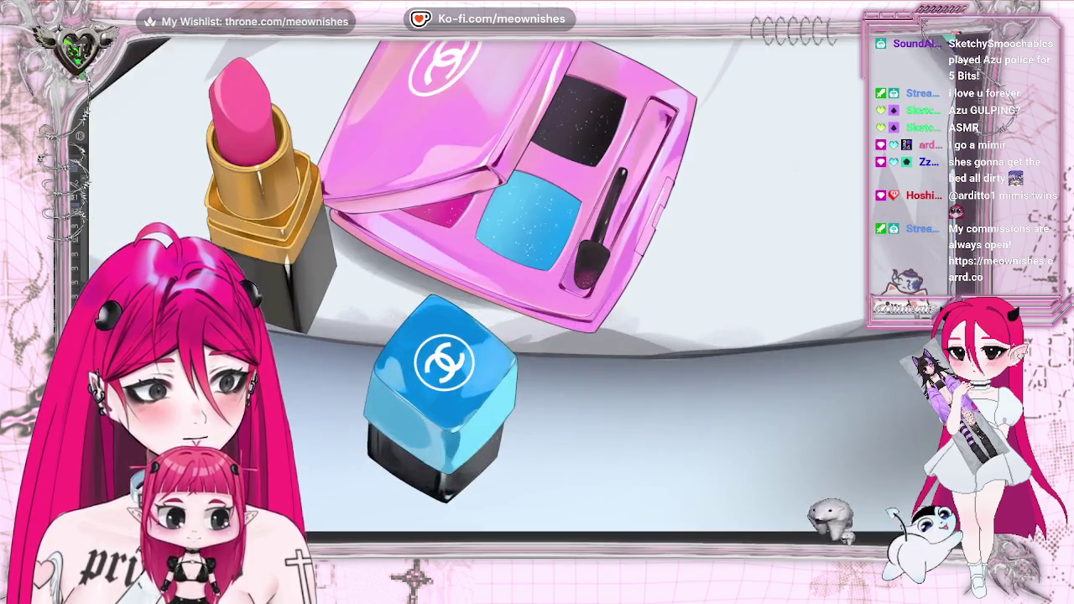
{"action": "scroll", "coordinate": [516, 281], "scroll_direction": "up", "scroll_amount": 1}
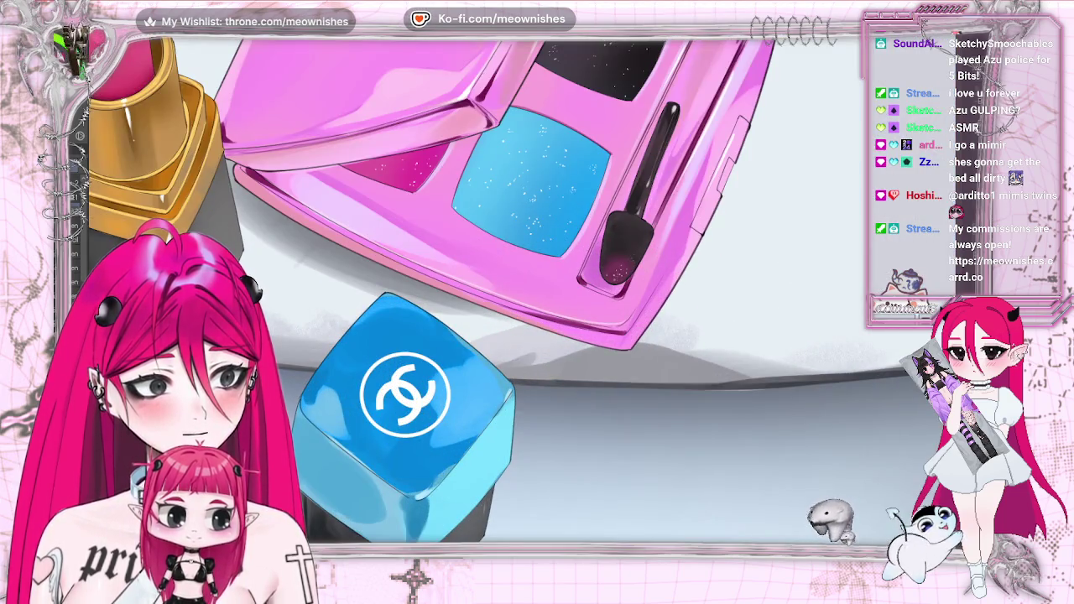
{"action": "scroll", "coordinate": [537, 289], "scroll_direction": "down", "scroll_amount": 2}
{"action": "scroll", "coordinate": [537, 289], "scroll_direction": "down", "scroll_amount": 1}
{"action": "scroll", "coordinate": [538, 290], "scroll_direction": "down", "scroll_amount": 1}
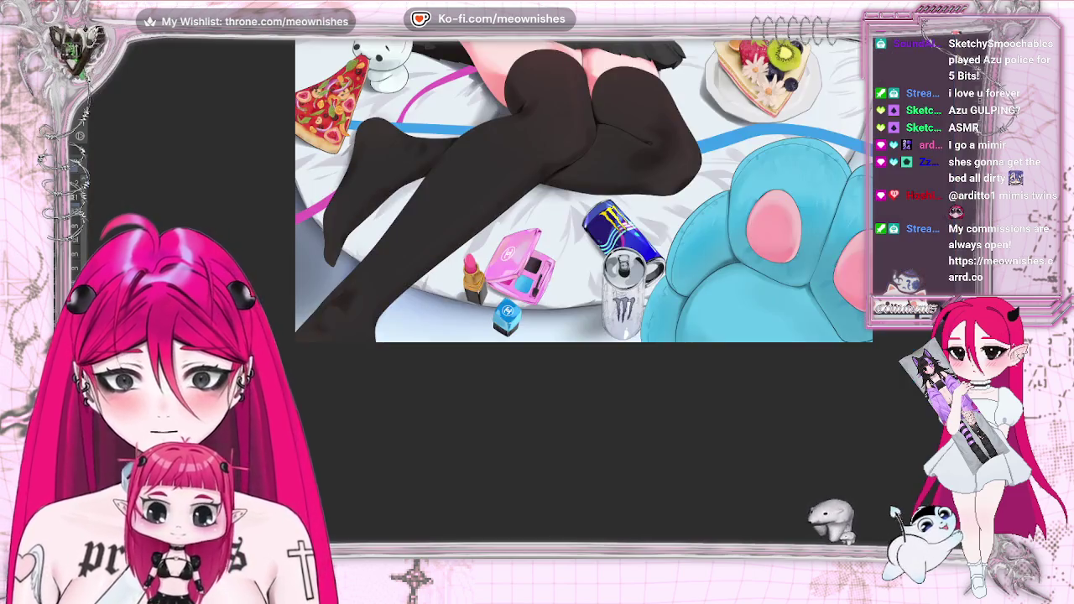
{"action": "scroll", "coordinate": [584, 290], "scroll_direction": "down", "scroll_amount": 2}
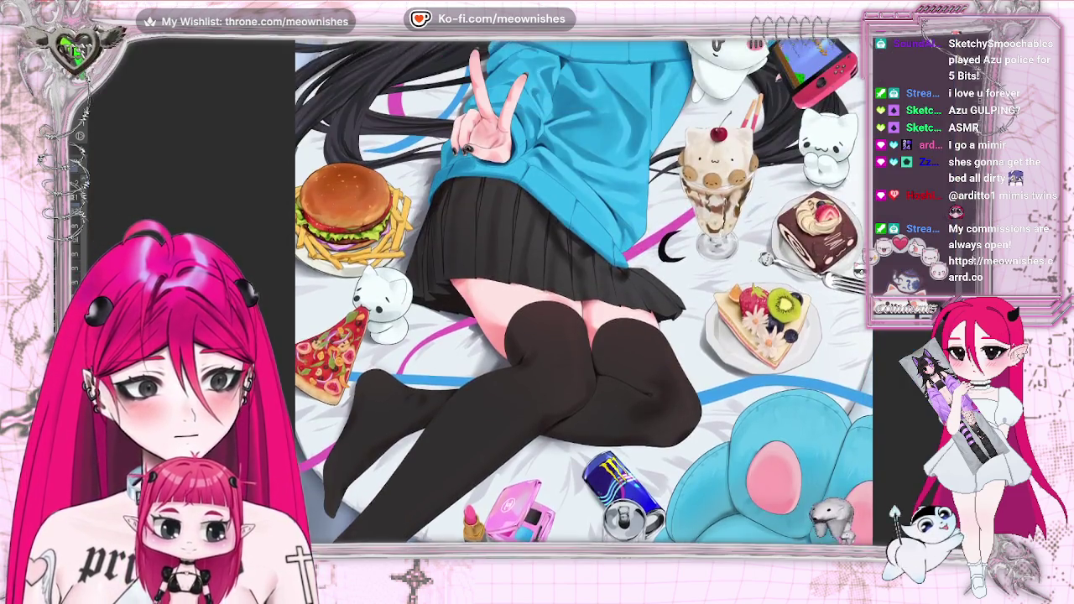
{"action": "scroll", "coordinate": [583, 289], "scroll_direction": "up", "scroll_amount": 2}
{"action": "scroll", "coordinate": [584, 290], "scroll_direction": "down", "scroll_amount": 1}
{"action": "scroll", "coordinate": [583, 289], "scroll_direction": "down", "scroll_amount": 2}
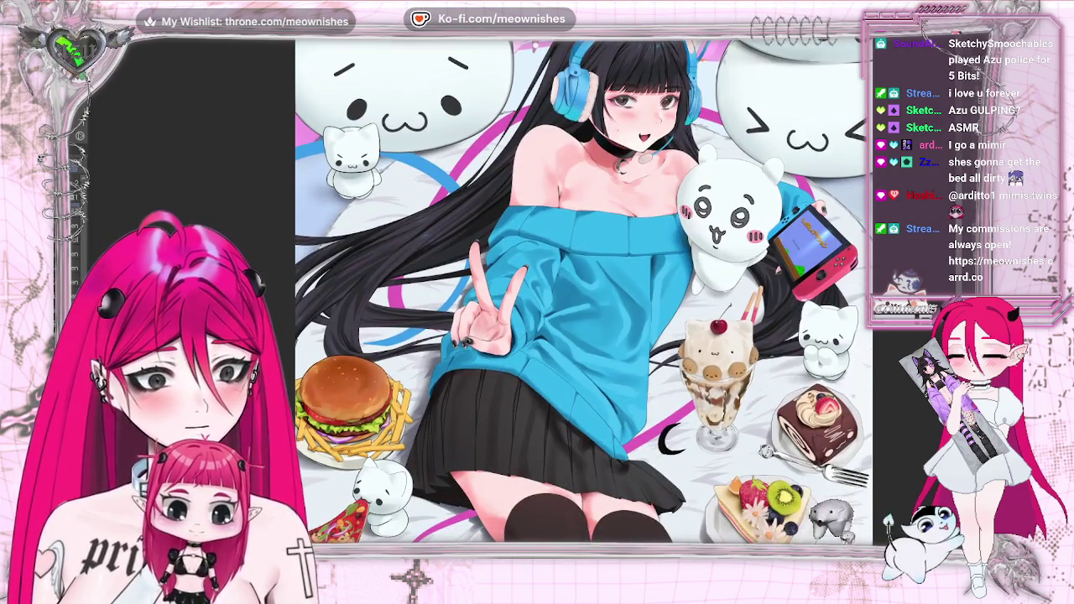
{"action": "scroll", "coordinate": [583, 289], "scroll_direction": "down", "scroll_amount": 5}
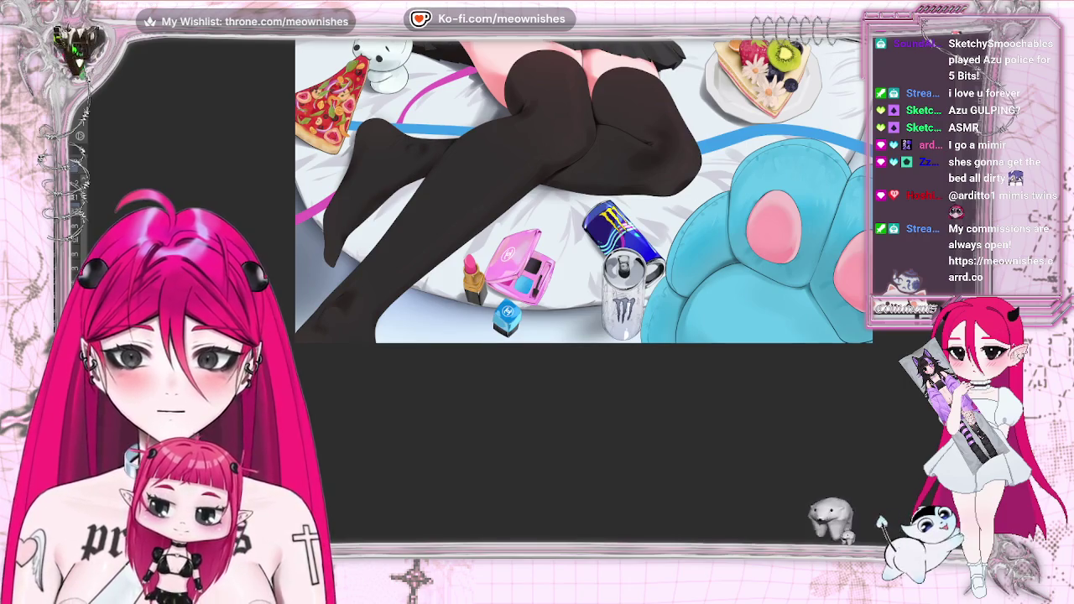
{"action": "scroll", "coordinate": [583, 192], "scroll_direction": "up", "scroll_amount": 1}
{"action": "scroll", "coordinate": [584, 191], "scroll_direction": "up", "scroll_amount": 1}
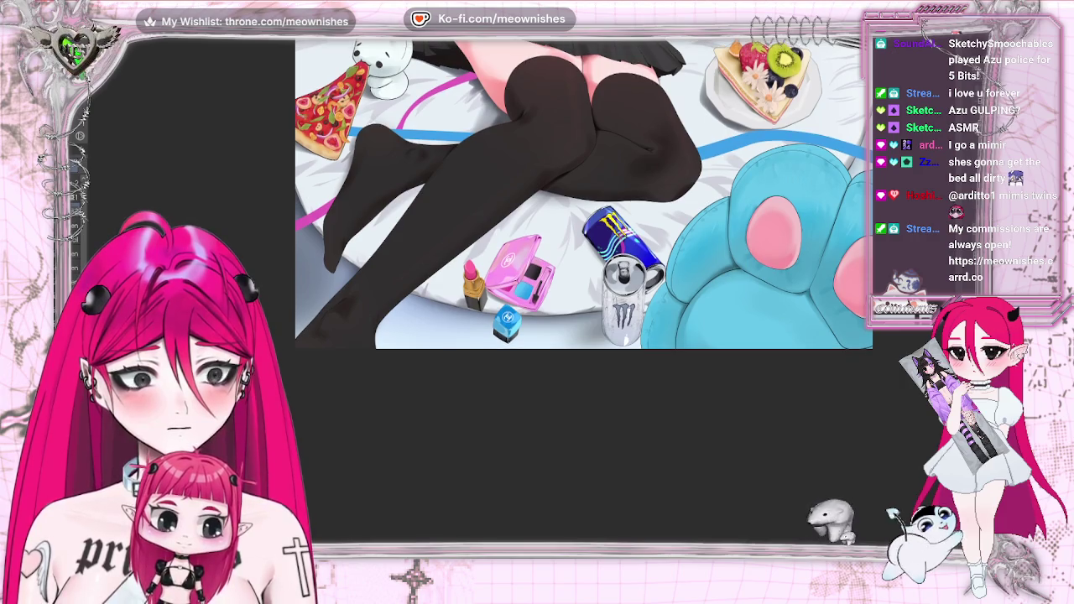
{"action": "scroll", "coordinate": [584, 191], "scroll_direction": "down", "scroll_amount": 1}
{"action": "scroll", "coordinate": [520, 290], "scroll_direction": "up", "scroll_amount": 3}
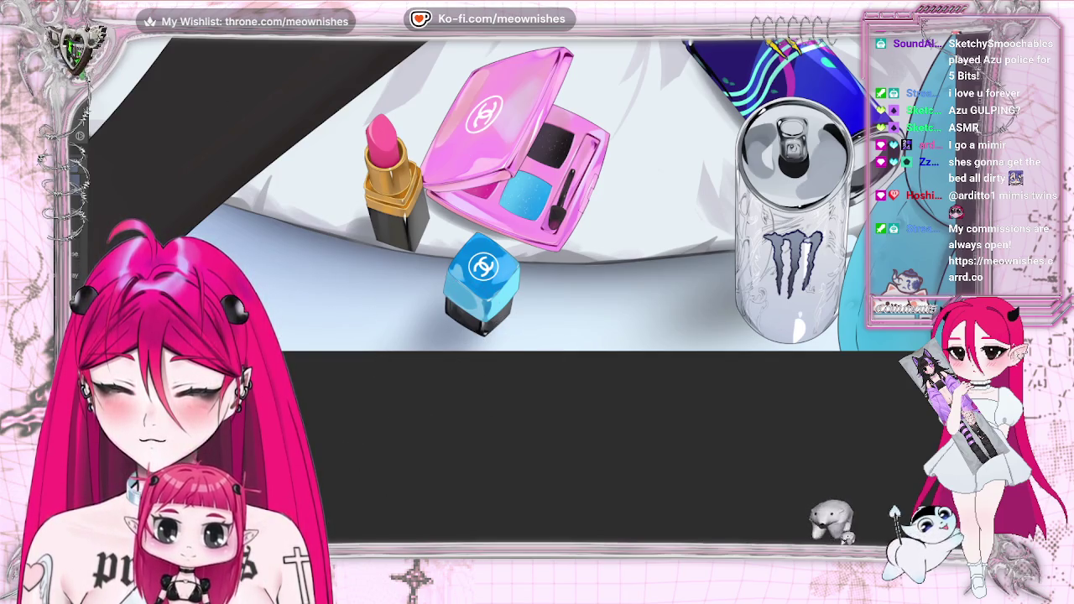
- Brush faint bluish reflections onto the cube's black base and zoom out to review the artwork
{"action": "left_click_drag", "start_coordinate": [462, 312], "coordinate": [480, 327]}
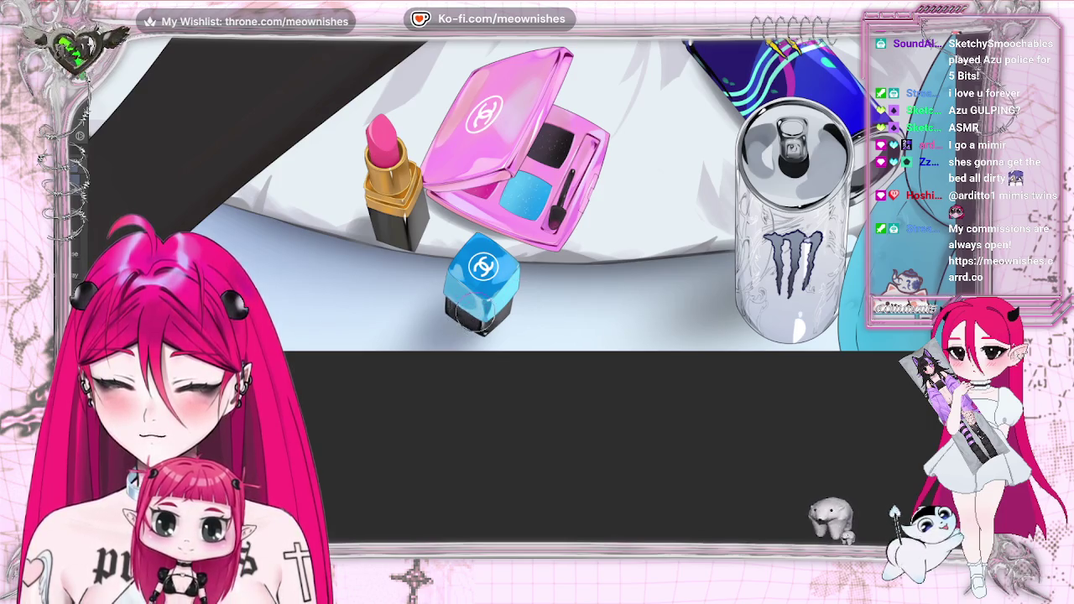
{"action": "key", "text": "ctrl+0"}
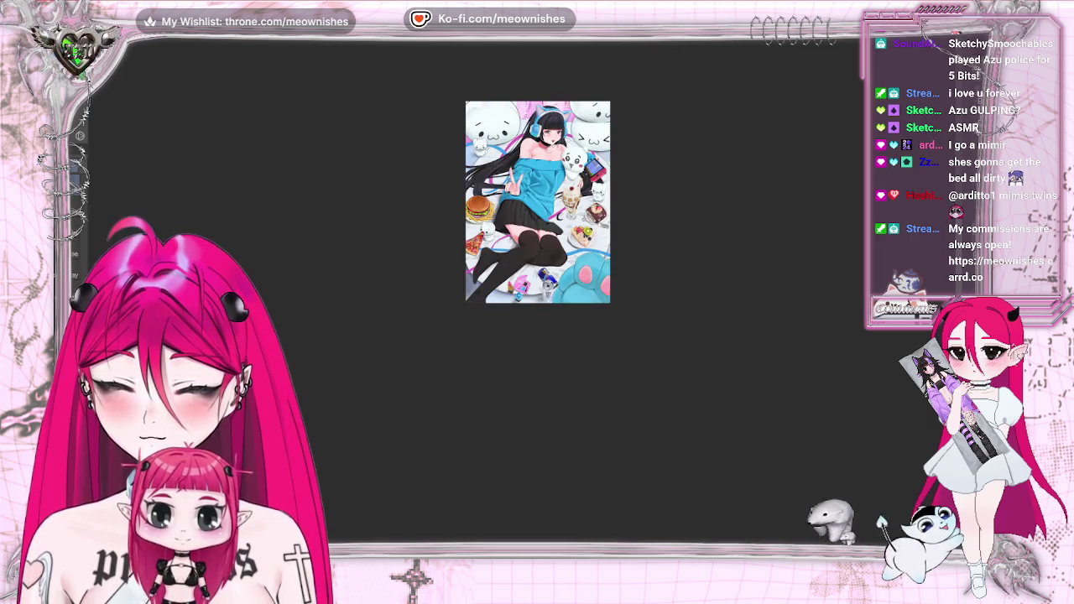
{"action": "key", "text": "ctrl+minus"}
{"action": "scroll", "coordinate": [437, 252], "scroll_direction": "up", "scroll_amount": 5}
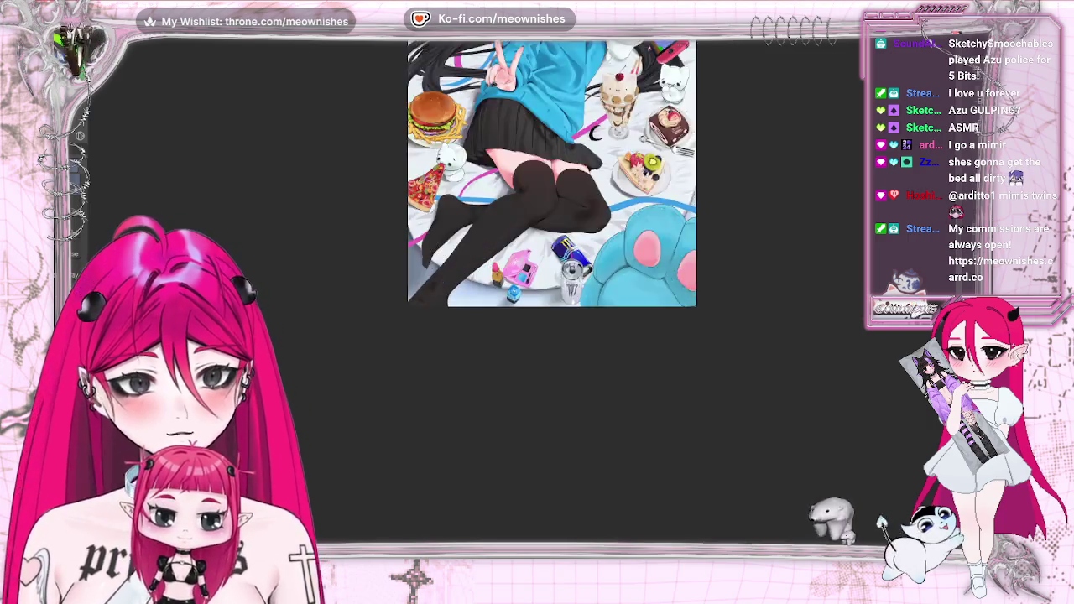
{"action": "scroll", "coordinate": [436, 252], "scroll_direction": "up", "scroll_amount": 3}
{"action": "scroll", "coordinate": [436, 252], "scroll_direction": "up", "scroll_amount": 1}
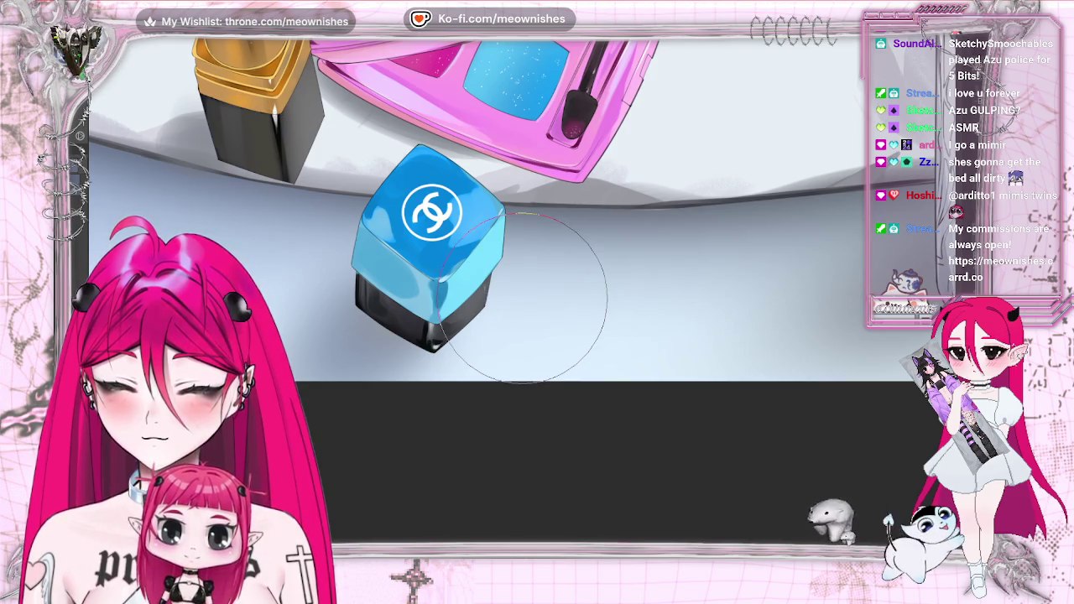
- With a smaller brush, paint the cube's top face deeper blue, checking it in a flipped view
{"action": "key", "text": "bracketleft"}
{"action": "key", "text": "bracketleft"}
{"action": "key", "text": "bracketleft"}
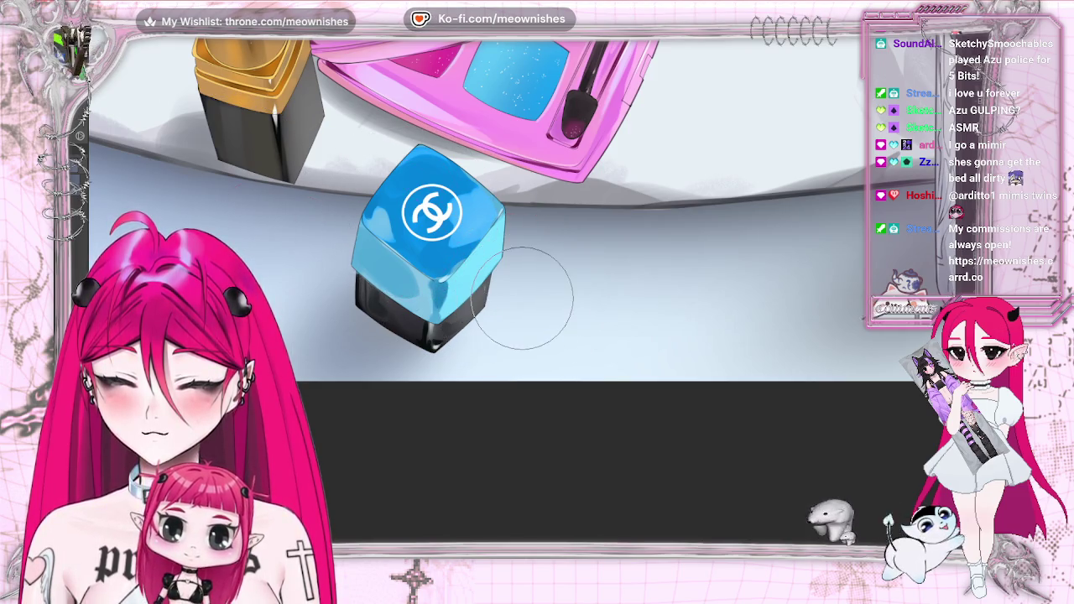
{"action": "left_click_drag", "start_coordinate": [403, 172], "coordinate": [413, 193]}
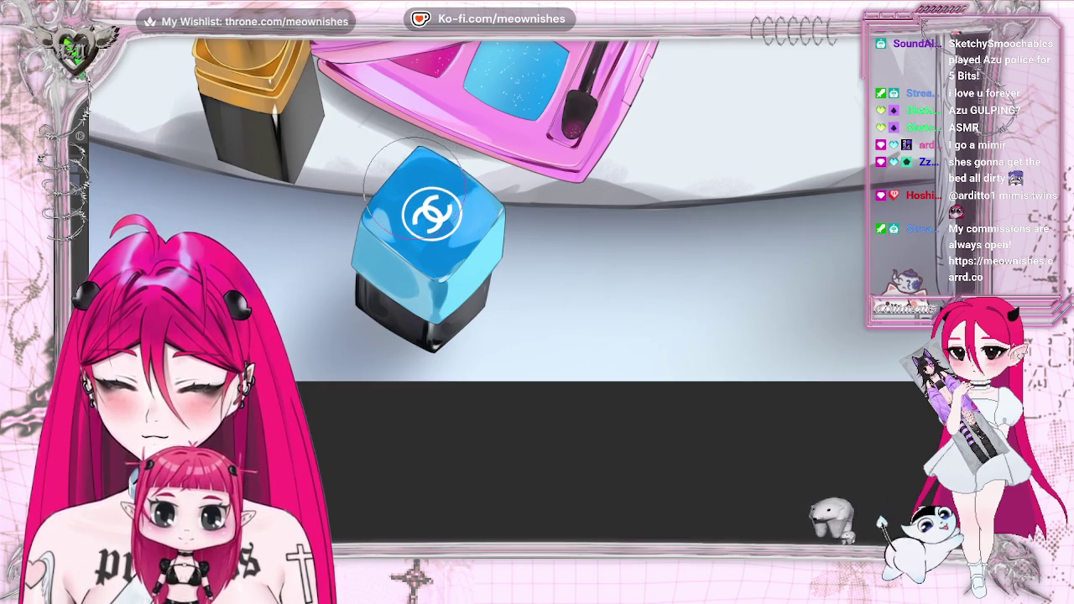
{"action": "mouse_move", "coordinate": [411, 191]}
{"action": "left_mouse_down"}
{"action": "mouse_move", "coordinate": [428, 168]}
{"action": "mouse_move", "coordinate": [404, 179]}
{"action": "left_mouse_up"}
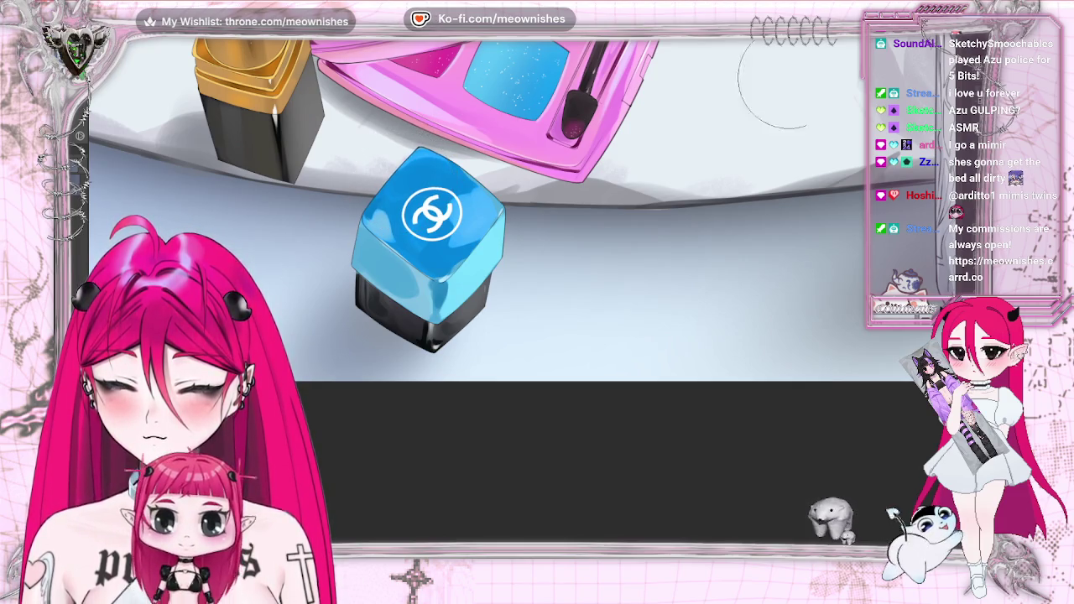
{"action": "key", "text": "h"}
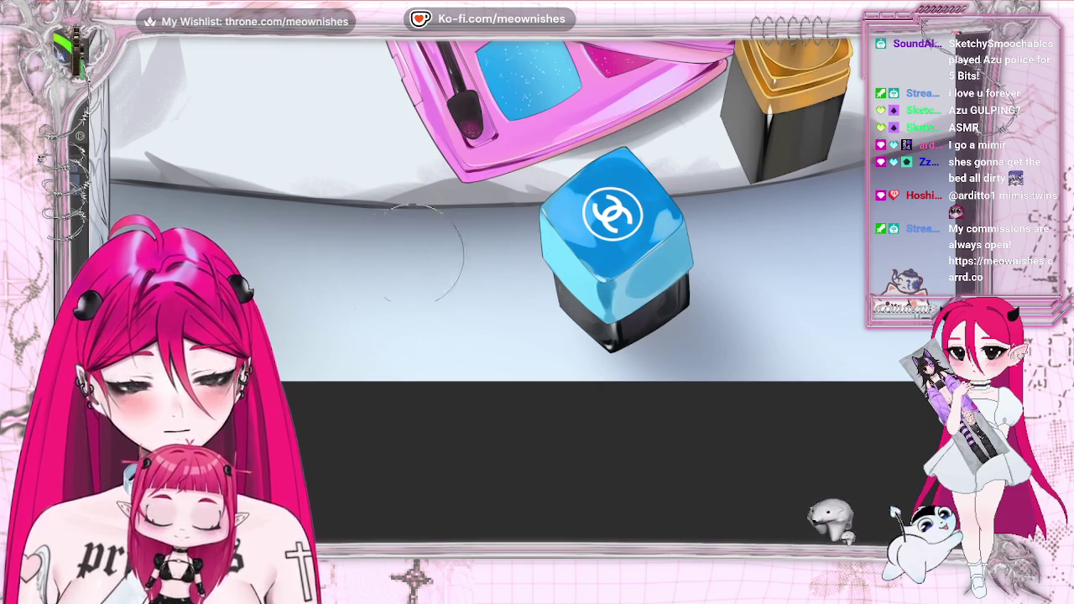
{"action": "left_click_drag", "start_coordinate": [600, 164], "coordinate": [663, 151]}
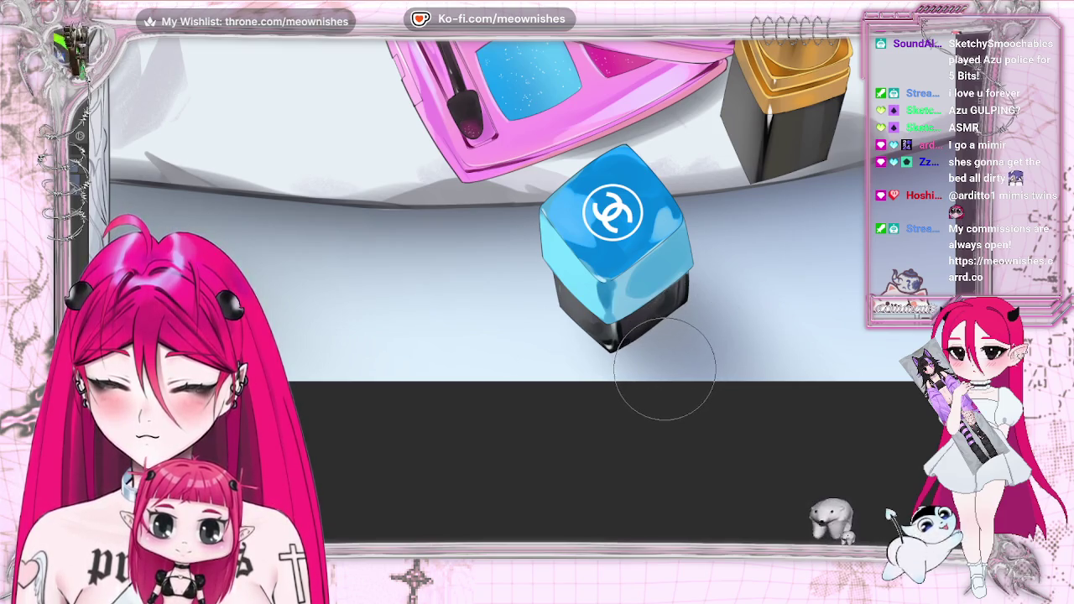
{"action": "key", "text": "h"}
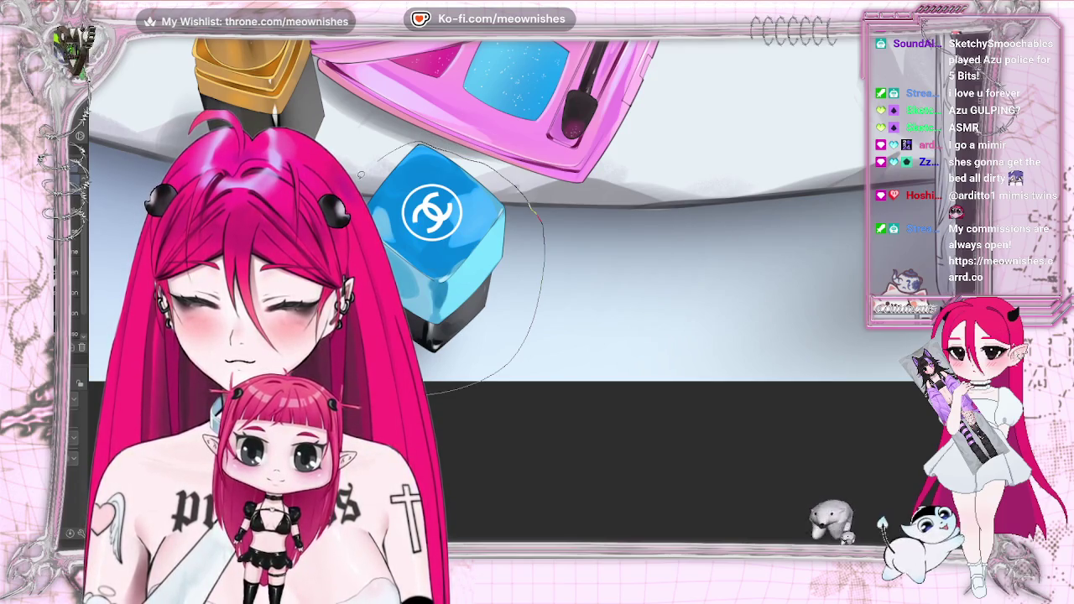
- Lasso-select the blue cube, lighten its top edge, and mirror the view to compare
{"action": "left_click_drag", "start_coordinate": [375, 162], "coordinate": [374, 164]}
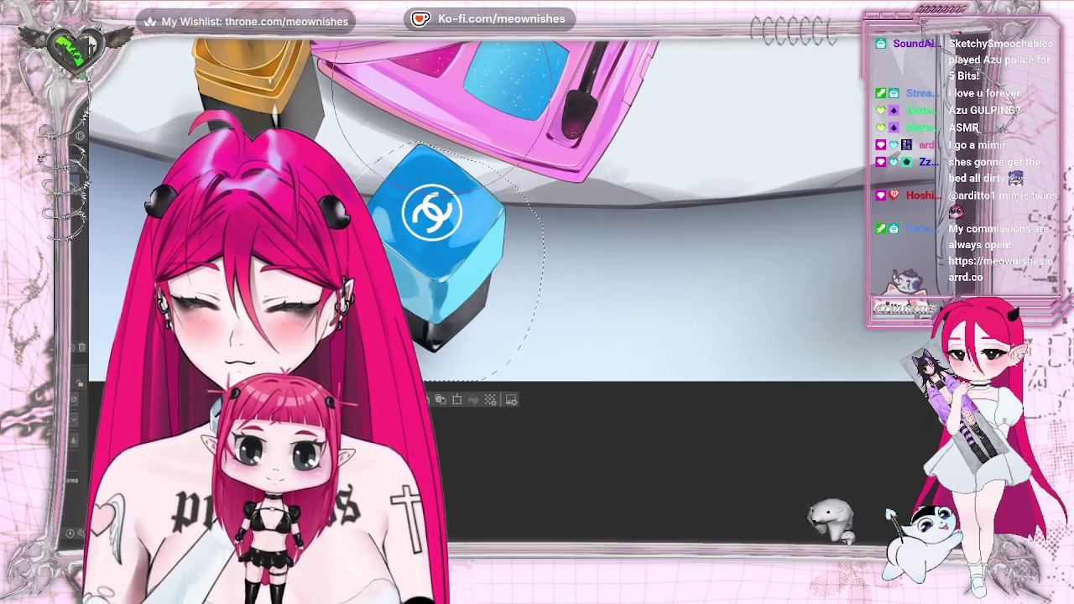
{"action": "left_click_drag", "start_coordinate": [436, 125], "coordinate": [441, 130]}
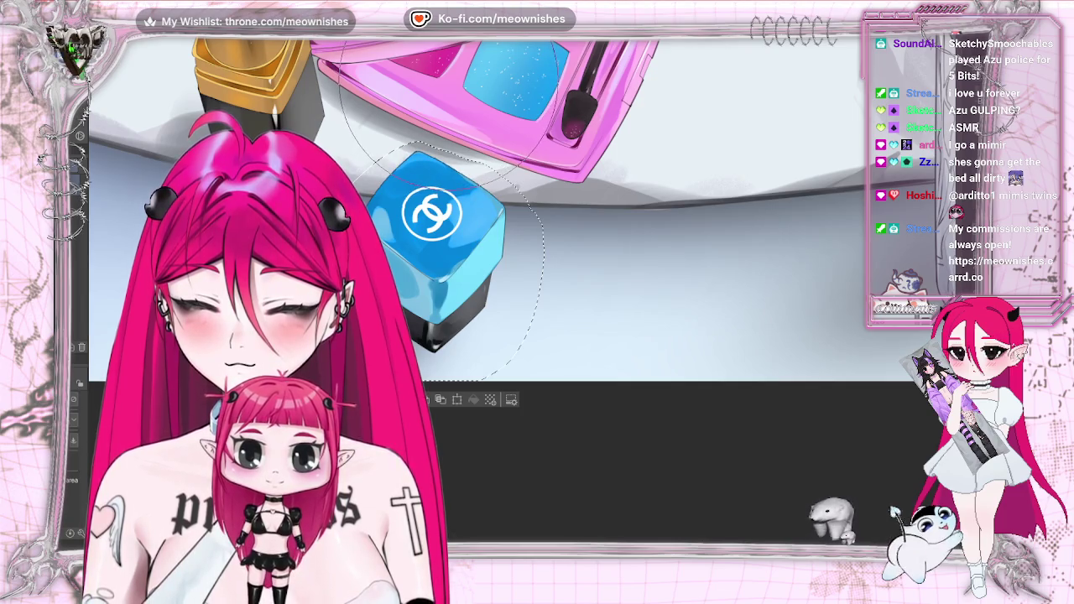
{"action": "key", "text": "h"}
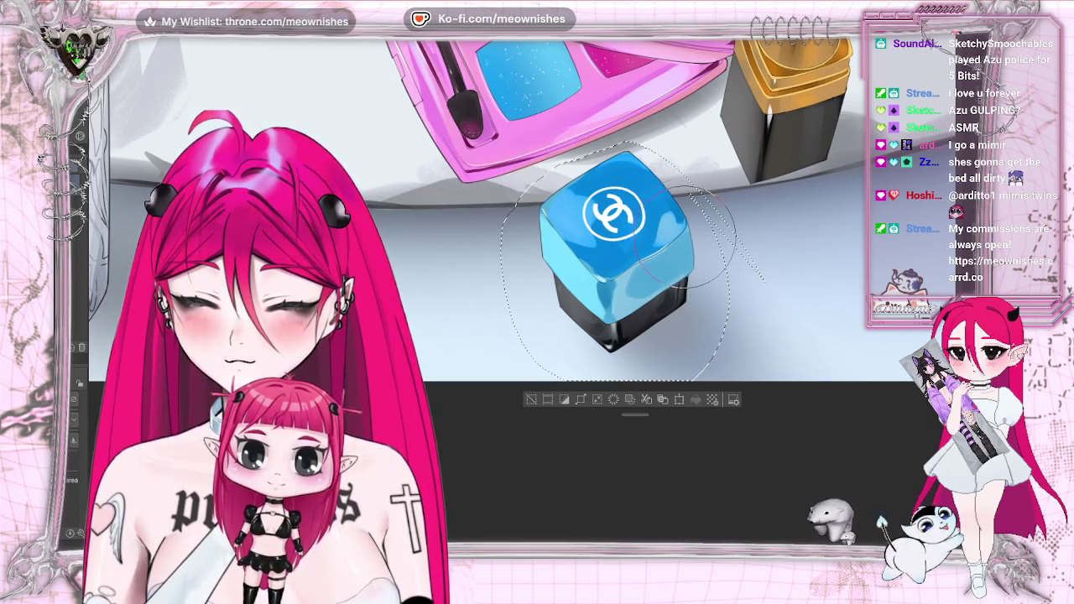
- Zoom out and back in on the cube to review it, then undo the last edit
{"action": "scroll", "coordinate": [499, 299], "scroll_direction": "down", "scroll_amount": 1}
{"action": "scroll", "coordinate": [499, 298], "scroll_direction": "down", "scroll_amount": 2}
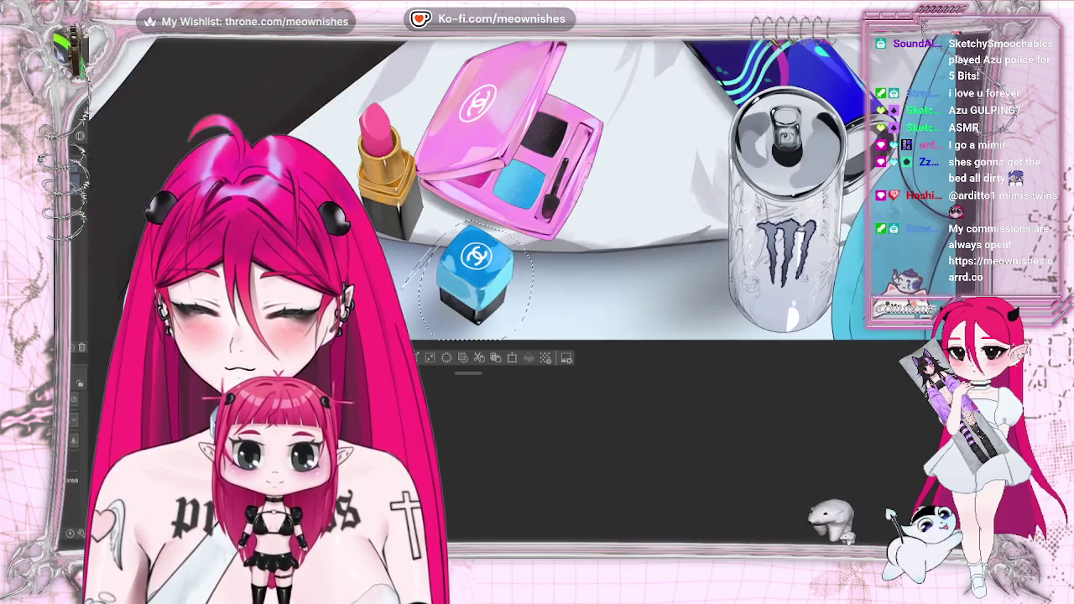
{"action": "scroll", "coordinate": [499, 299], "scroll_direction": "down", "scroll_amount": 1}
{"action": "scroll", "coordinate": [499, 299], "scroll_direction": "down", "scroll_amount": 2}
{"action": "scroll", "coordinate": [403, 244], "scroll_direction": "up", "scroll_amount": 1}
{"action": "scroll", "coordinate": [402, 243], "scroll_direction": "up", "scroll_amount": 2}
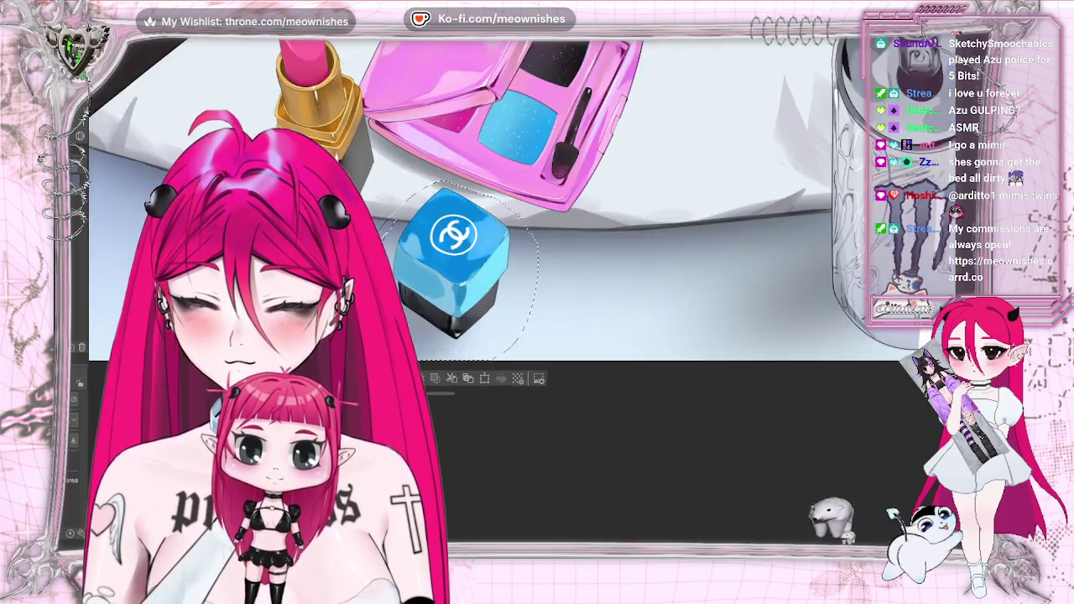
{"action": "scroll", "coordinate": [403, 243], "scroll_direction": "up", "scroll_amount": 1}
{"action": "scroll", "coordinate": [403, 243], "scroll_direction": "up", "scroll_amount": 1}
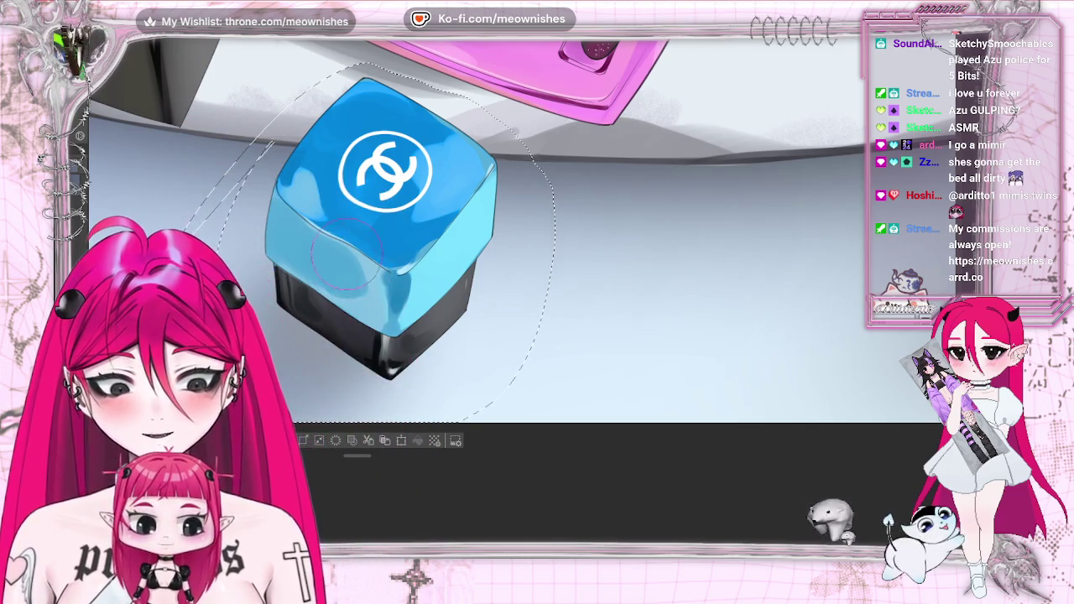
{"action": "key", "text": "ctrl+z"}
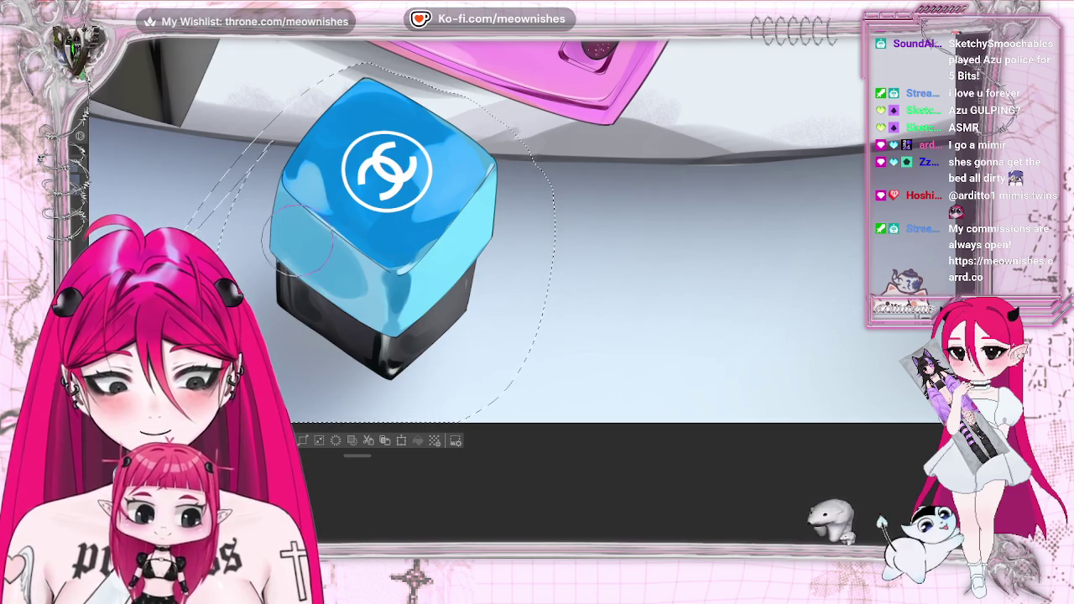
- Pan back and forth across the blue cube and mirror the canvas horizontally to compare
{"action": "left_click_drag", "start_coordinate": [386, 227], "coordinate": [643, 179]}
{"action": "scroll", "coordinate": [643, 226], "scroll_direction": "down", "scroll_amount": 2}
{"action": "scroll", "coordinate": [643, 226], "scroll_direction": "down", "scroll_amount": 2}
{"action": "scroll", "coordinate": [663, 227], "scroll_direction": "up", "scroll_amount": 4}
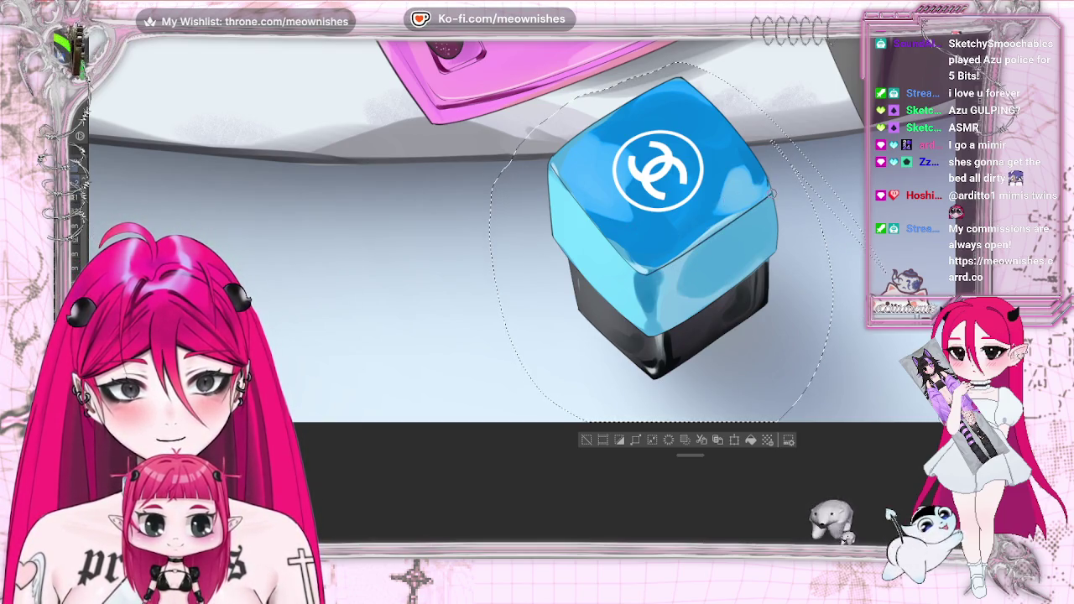
{"action": "scroll", "coordinate": [504, 226], "scroll_direction": "right", "scroll_amount": 5}
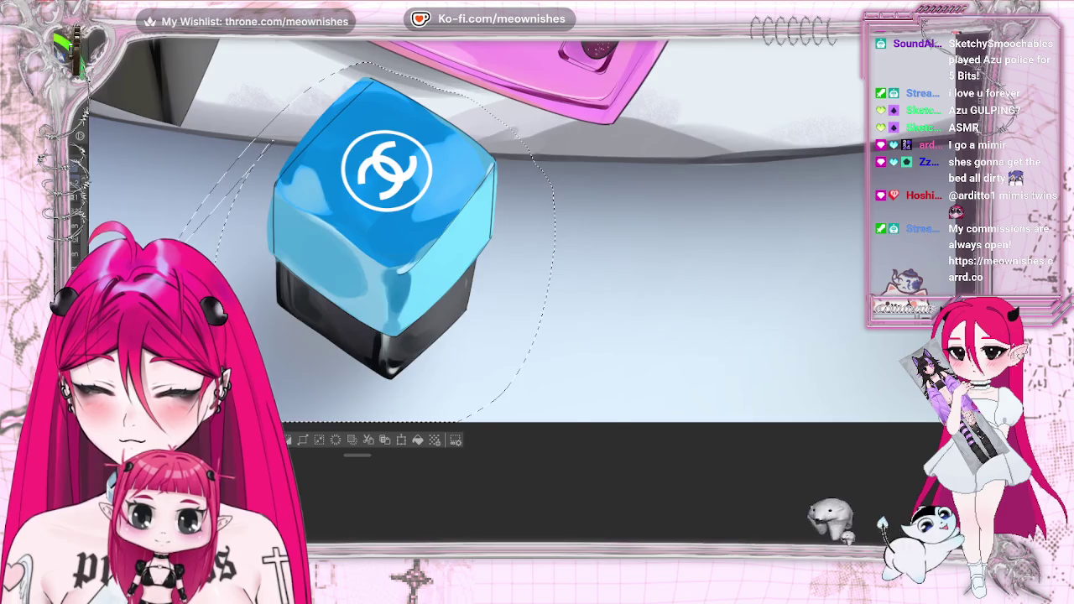
{"action": "left_click_drag", "start_coordinate": [480, 195], "coordinate": [753, 195]}
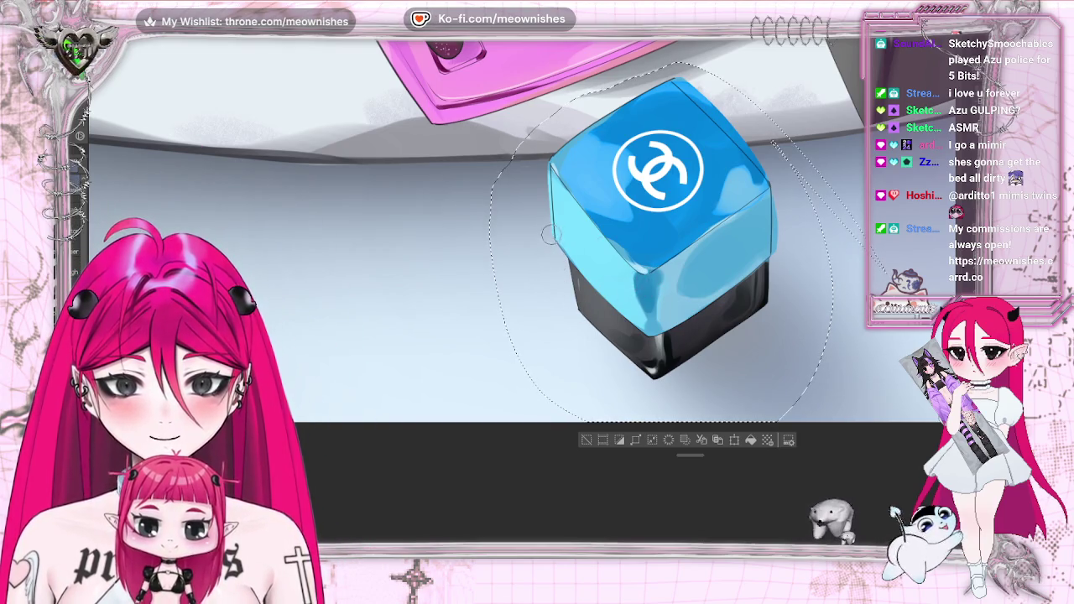
{"action": "left_click_drag", "start_coordinate": [659, 227], "coordinate": [386, 227]}
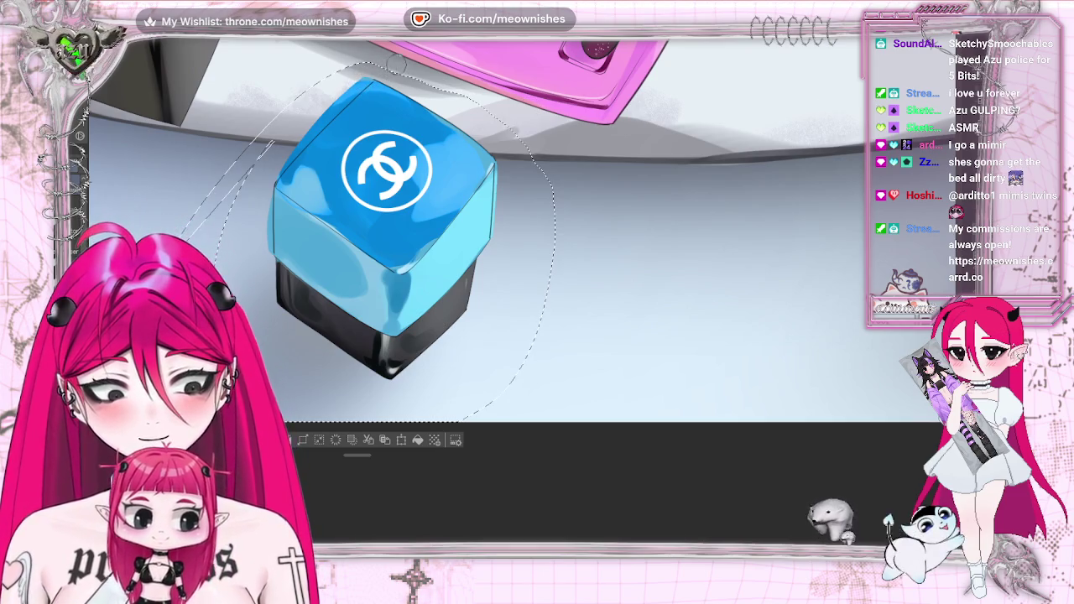
{"action": "left_click_drag", "start_coordinate": [382, 67], "coordinate": [655, 67]}
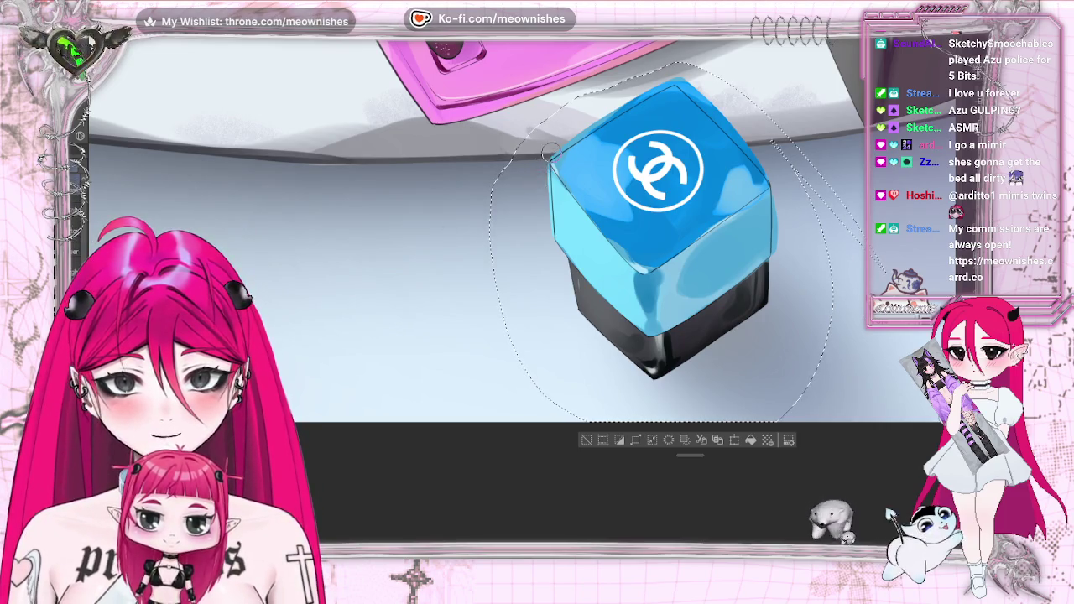
{"action": "key", "text": "h"}
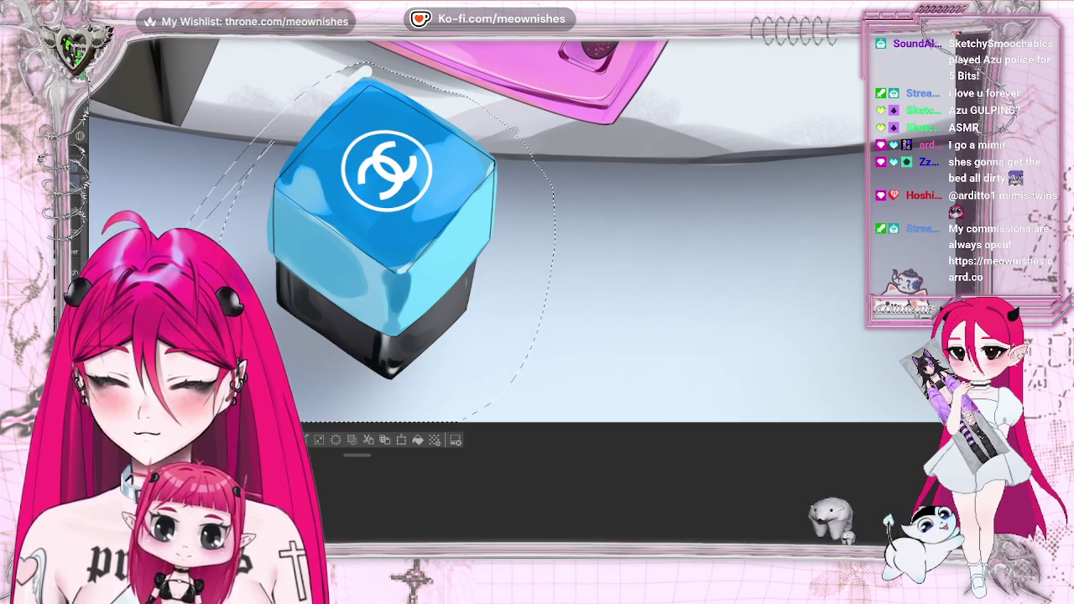
{"action": "key", "text": "ctrl+z"}
{"action": "key", "text": "ctrl+y"}
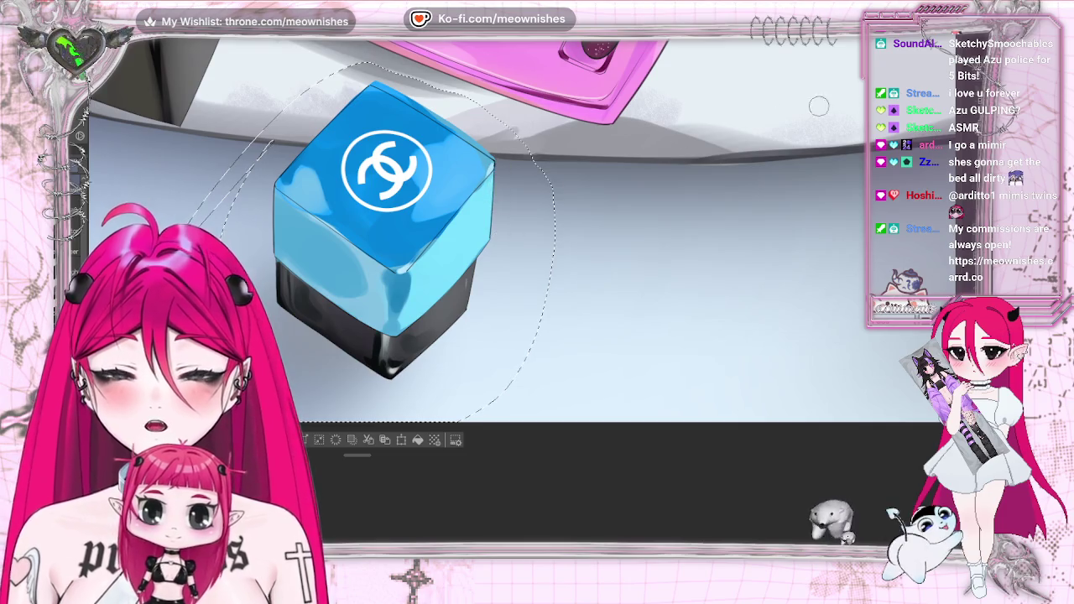
{"action": "key", "text": "h"}
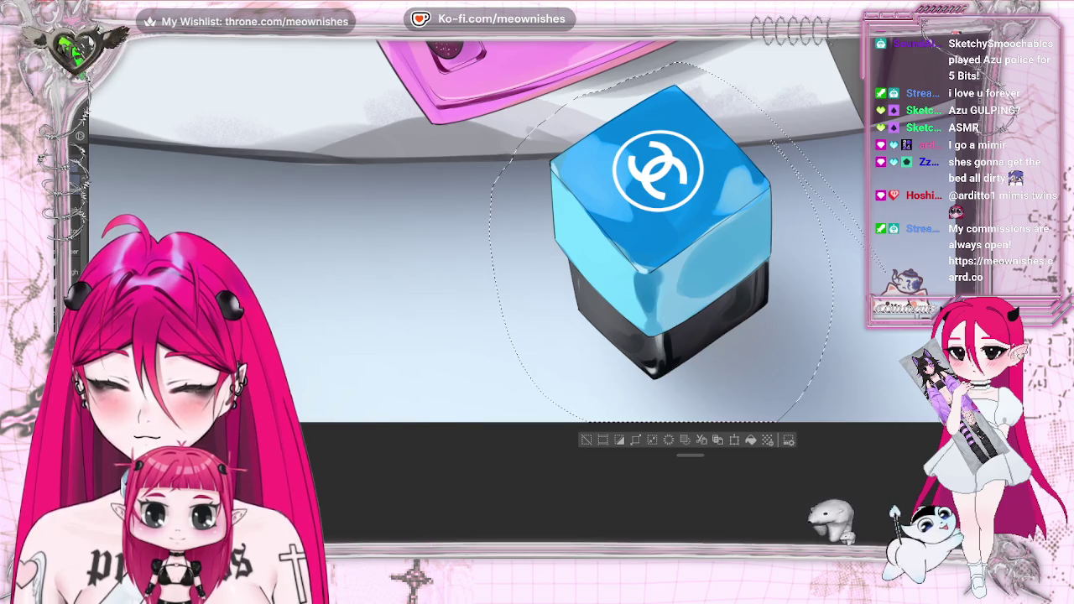
{"action": "left_click_drag", "start_coordinate": [632, 85], "coordinate": [357, 85]}
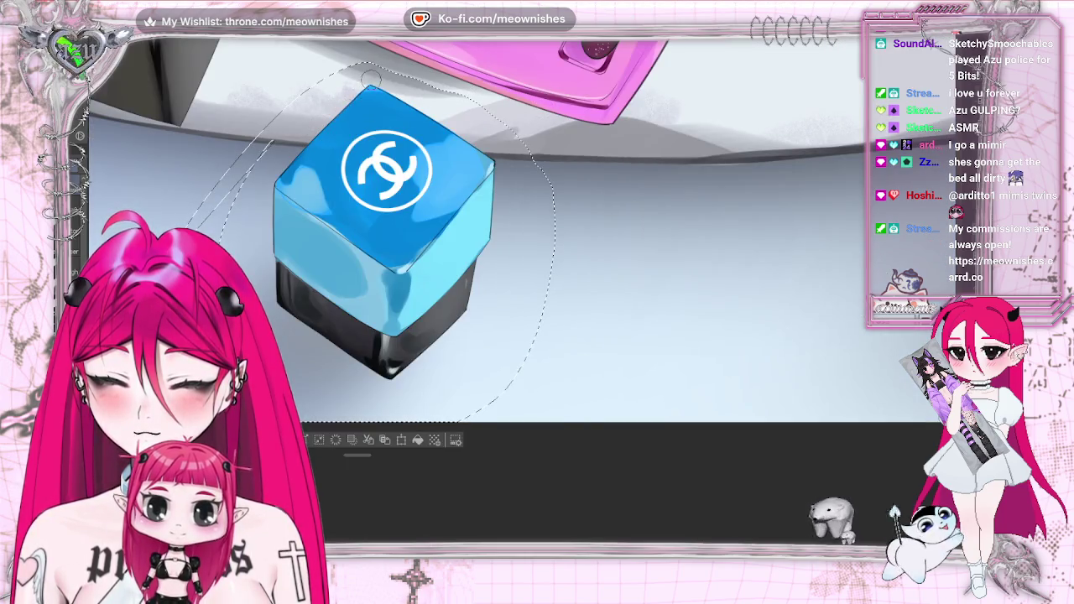
{"action": "scroll", "coordinate": [521, 292], "scroll_direction": "down", "scroll_amount": 2}
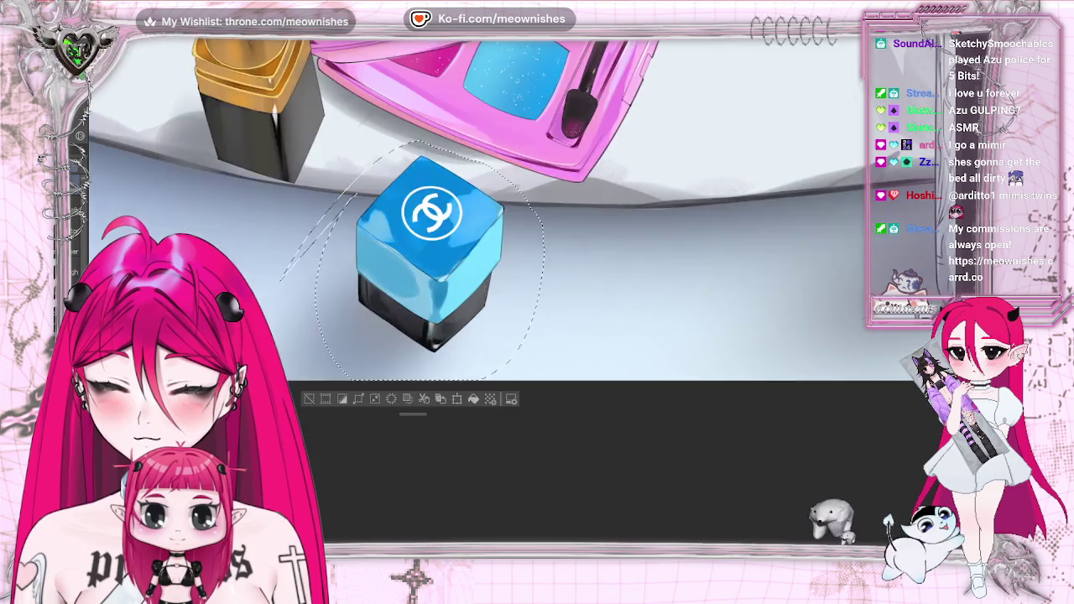
{"action": "scroll", "coordinate": [520, 291], "scroll_direction": "down", "scroll_amount": 3}
{"action": "scroll", "coordinate": [521, 294], "scroll_direction": "down", "scroll_amount": 2}
{"action": "scroll", "coordinate": [521, 294], "scroll_direction": "down", "scroll_amount": 2}
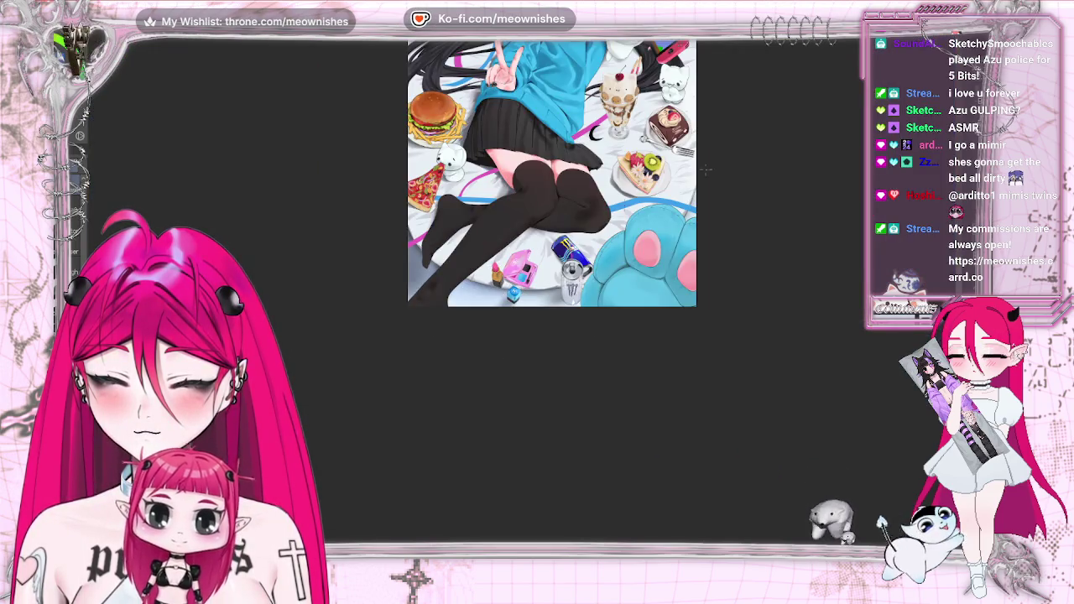
{"action": "scroll", "coordinate": [518, 294], "scroll_direction": "down", "scroll_amount": 1}
{"action": "scroll", "coordinate": [518, 294], "scroll_direction": "up", "scroll_amount": 1}
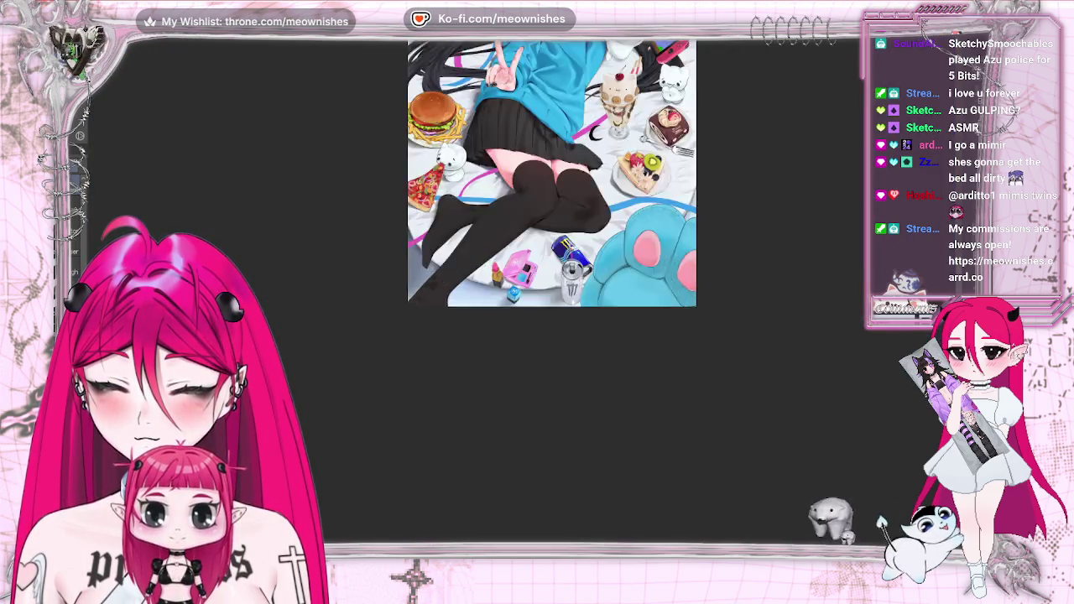
{"action": "scroll", "coordinate": [518, 294], "scroll_direction": "up", "scroll_amount": 5}
{"action": "scroll", "coordinate": [518, 294], "scroll_direction": "up", "scroll_amount": 3}
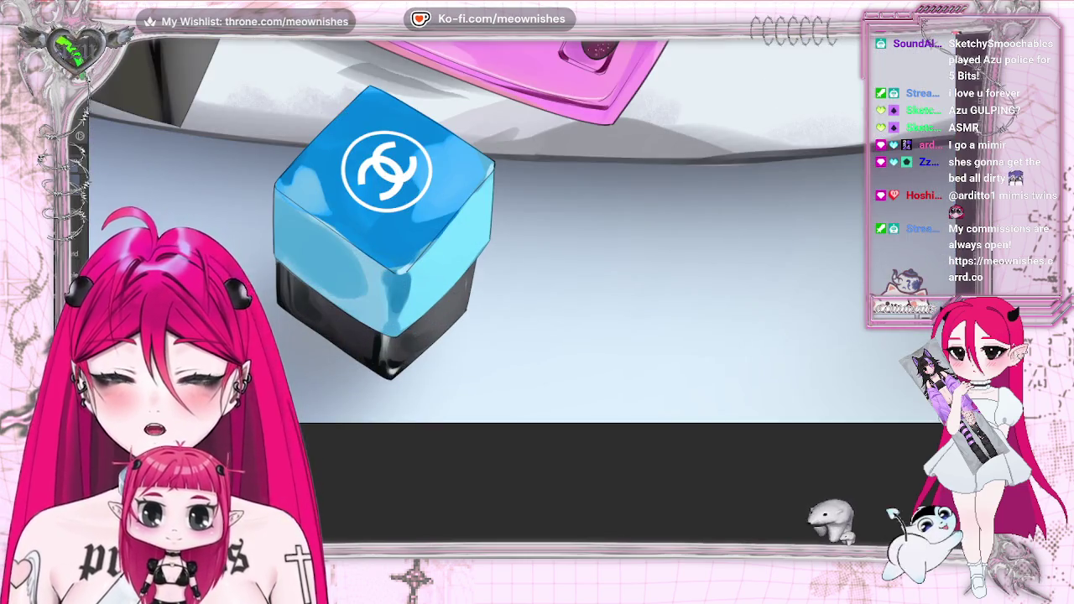
{"action": "key", "text": "shift"}
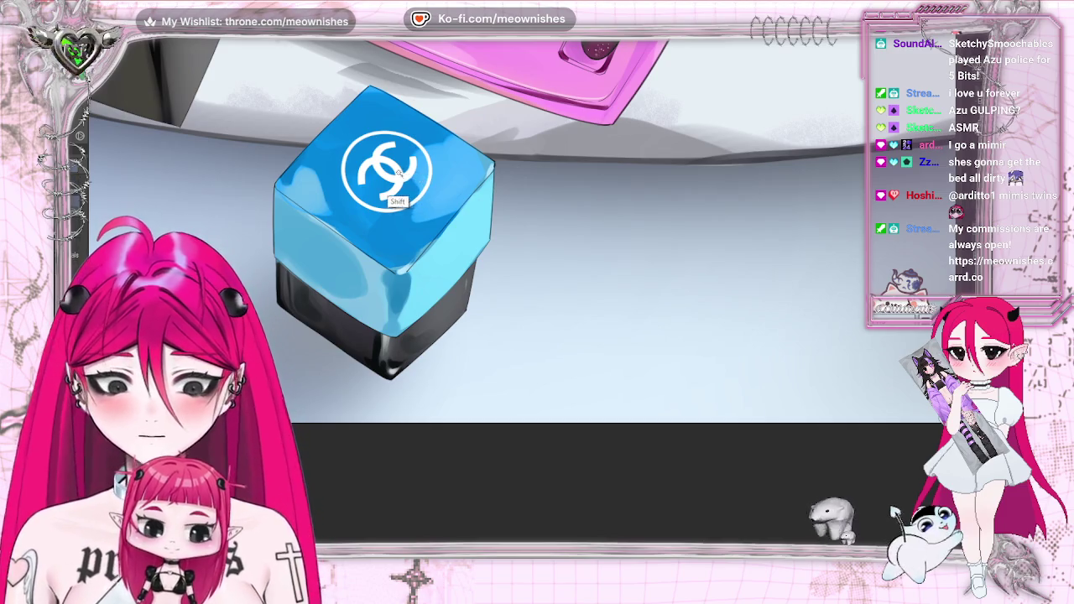
{"action": "left_click", "coordinate": [397, 173], "text": "shift"}
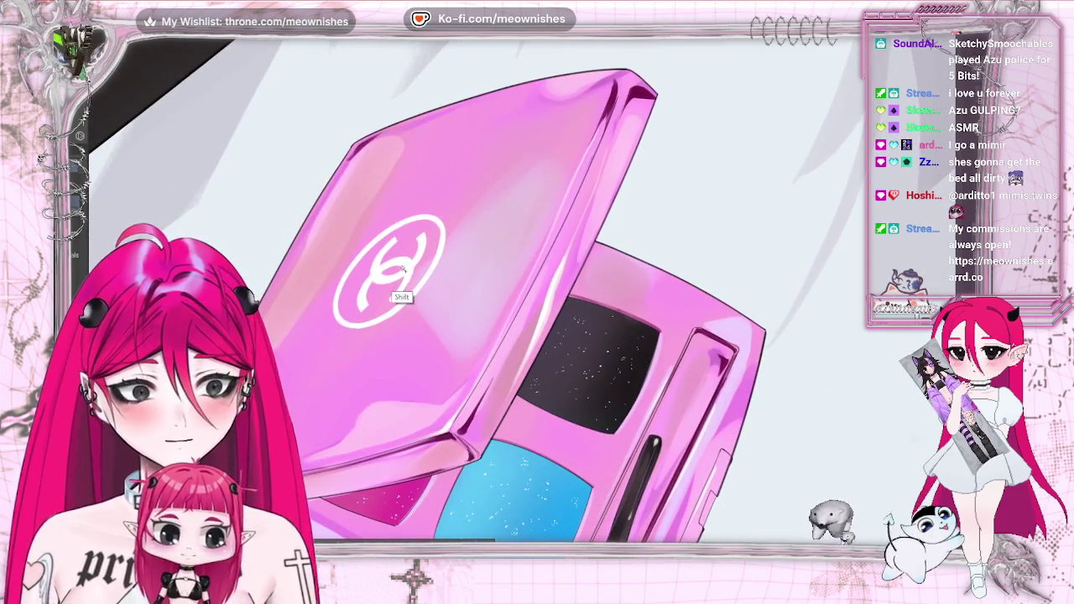
{"action": "left_click", "coordinate": [419, 284], "text": "shift"}
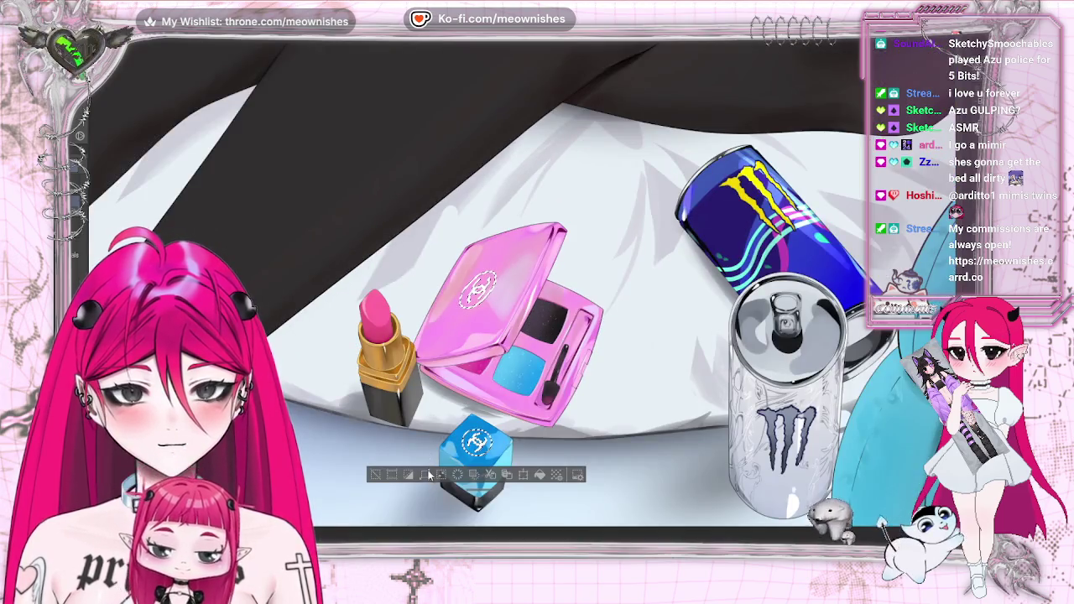
{"action": "left_click", "coordinate": [426, 475]}
{"action": "left_click", "coordinate": [471, 243]}
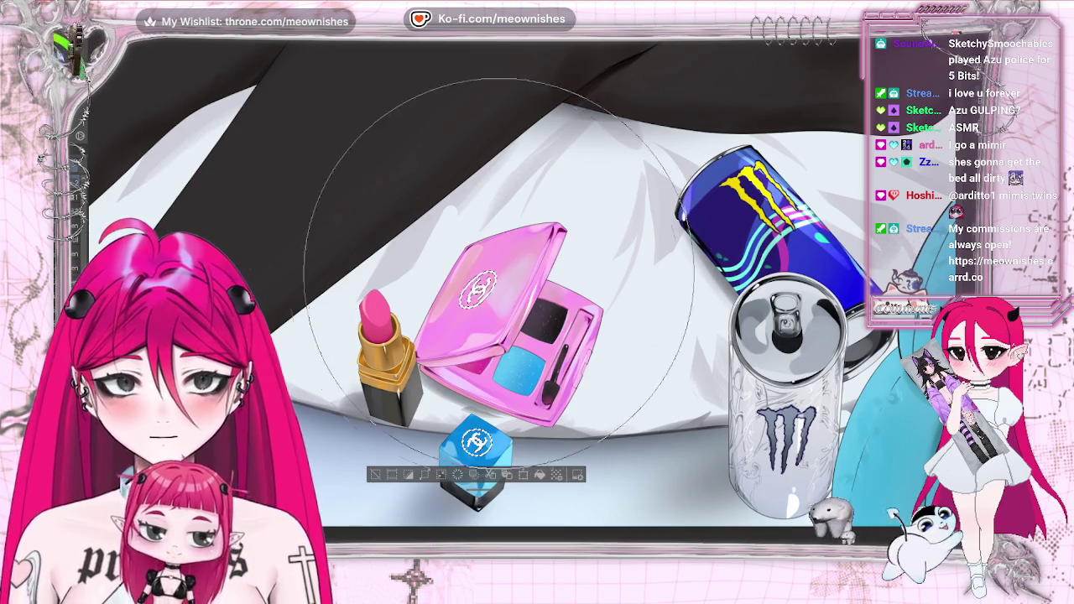
{"action": "key", "text": "ctrl+d"}
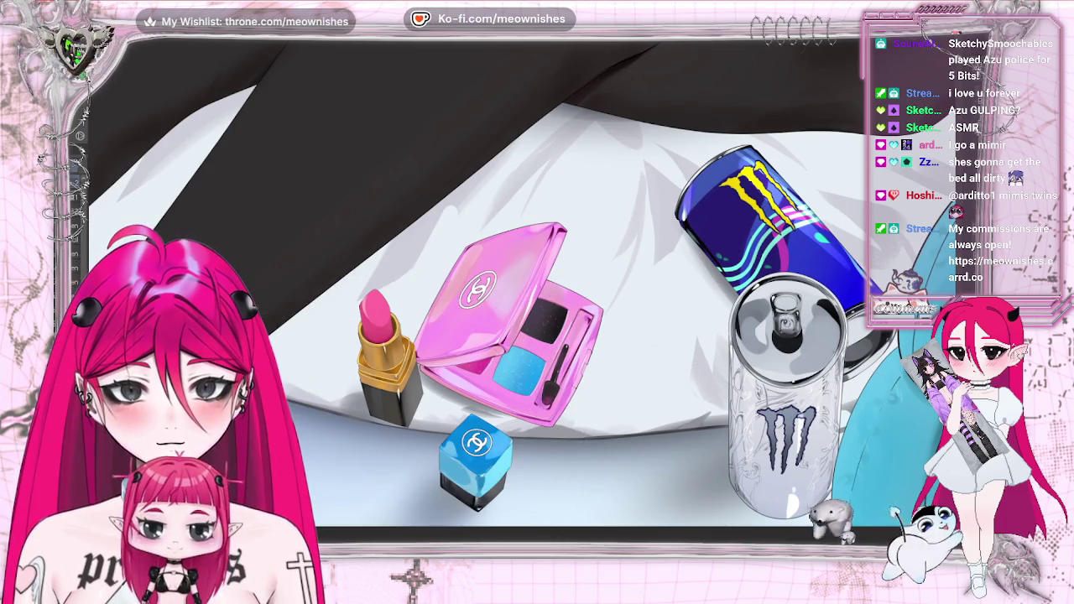
{"action": "scroll", "coordinate": [545, 285], "scroll_direction": "down", "scroll_amount": 5}
{"action": "scroll", "coordinate": [546, 285], "scroll_direction": "up", "scroll_amount": 5}
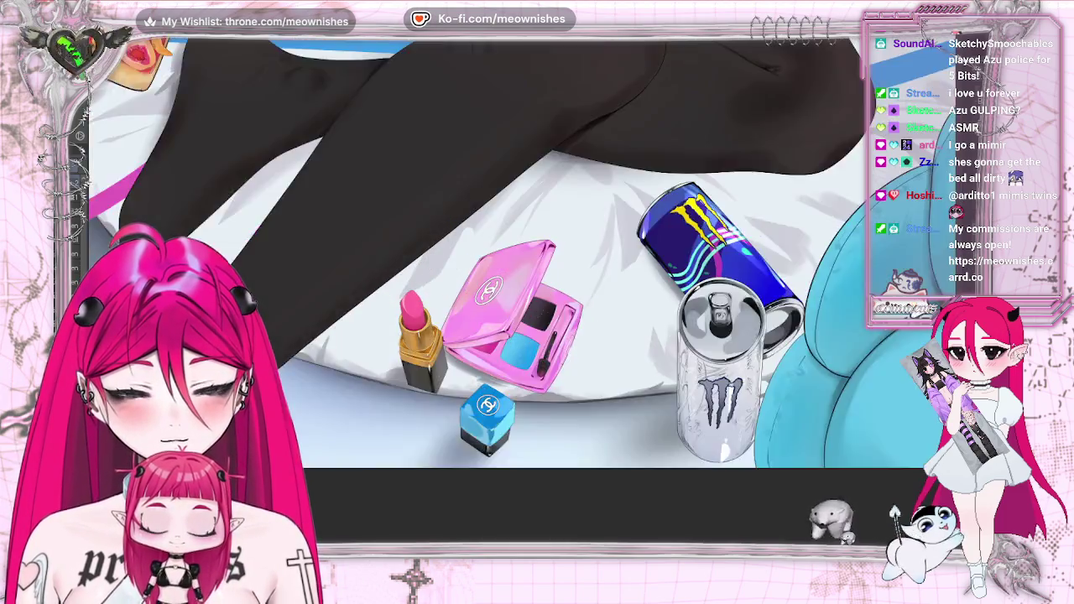
{"action": "scroll", "coordinate": [512, 314], "scroll_direction": "up", "scroll_amount": 5}
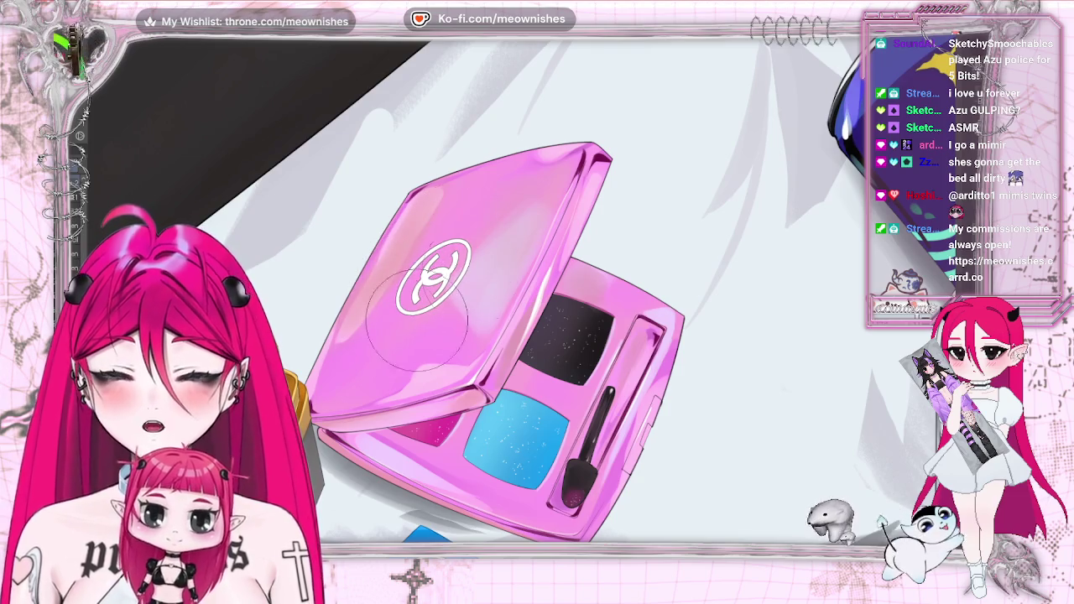
{"action": "scroll", "coordinate": [512, 315], "scroll_direction": "down", "scroll_amount": 5}
{"action": "scroll", "coordinate": [512, 315], "scroll_direction": "down", "scroll_amount": 5}
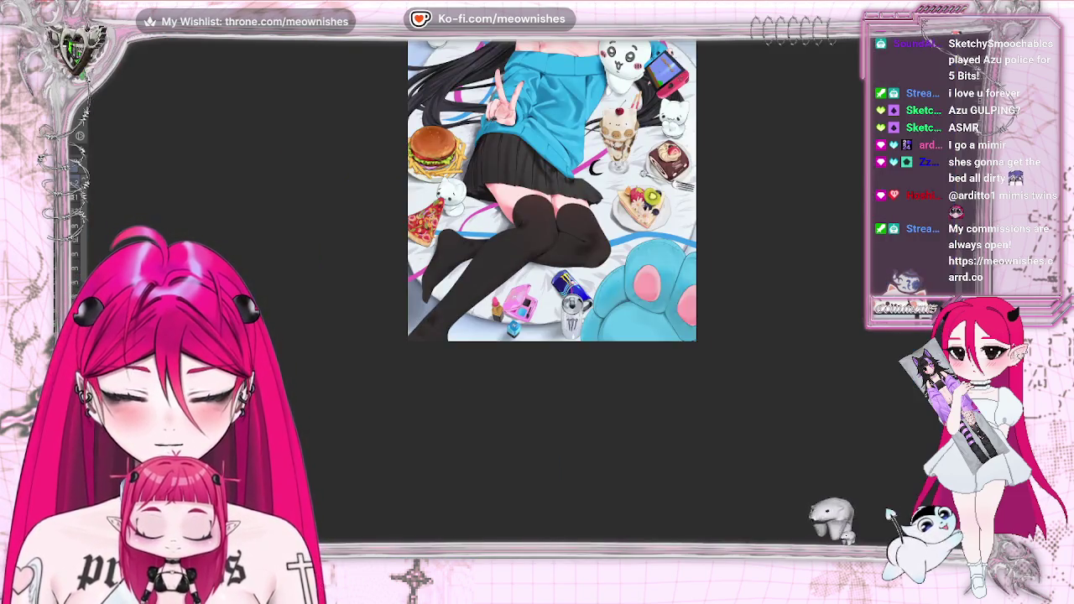
{"action": "scroll", "coordinate": [516, 302], "scroll_direction": "up", "scroll_amount": 5}
{"action": "scroll", "coordinate": [516, 303], "scroll_direction": "up", "scroll_amount": 5}
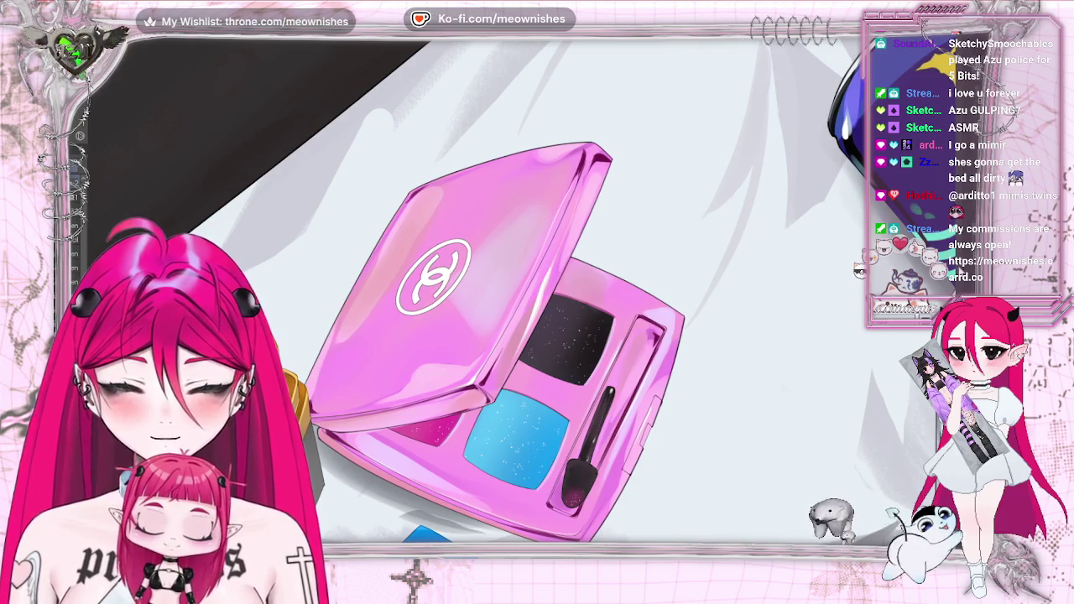
{"action": "scroll", "coordinate": [520, 289], "scroll_direction": "down", "scroll_amount": 5}
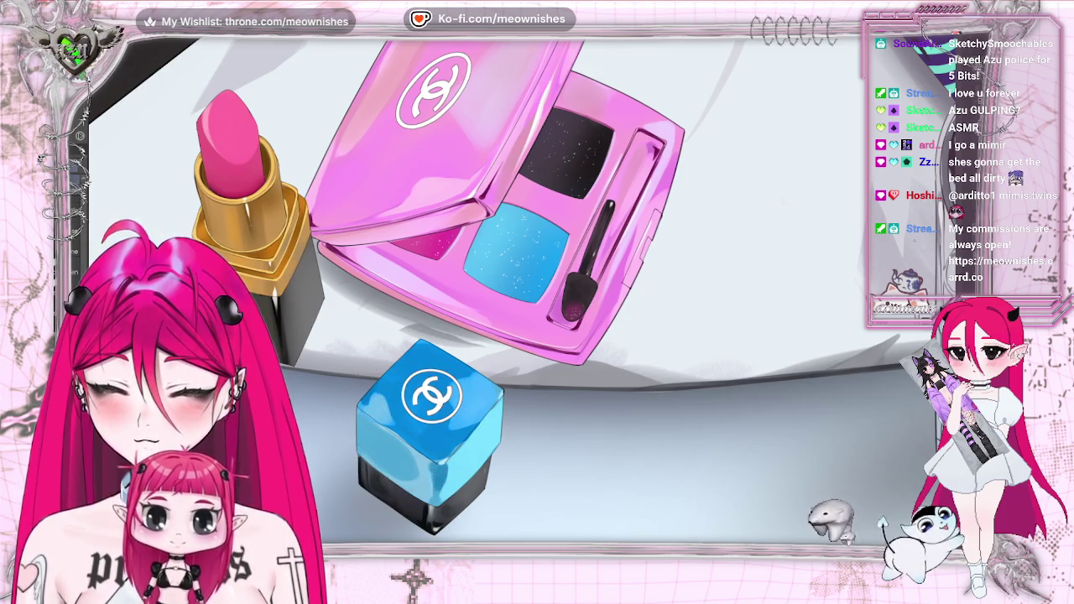
- Nudge the Chanel logo on the pink palette lid slightly within an ellipse selection
{"action": "left_click_drag", "start_coordinate": [362, 49], "coordinate": [515, 171]}
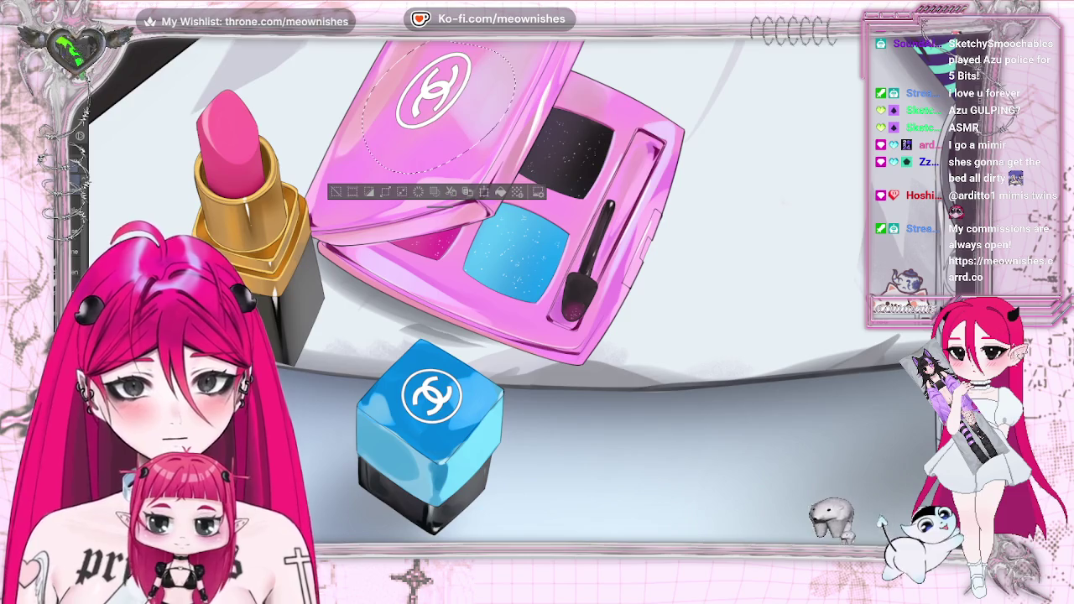
{"action": "left_click_drag", "start_coordinate": [434, 145], "coordinate": [439, 145]}
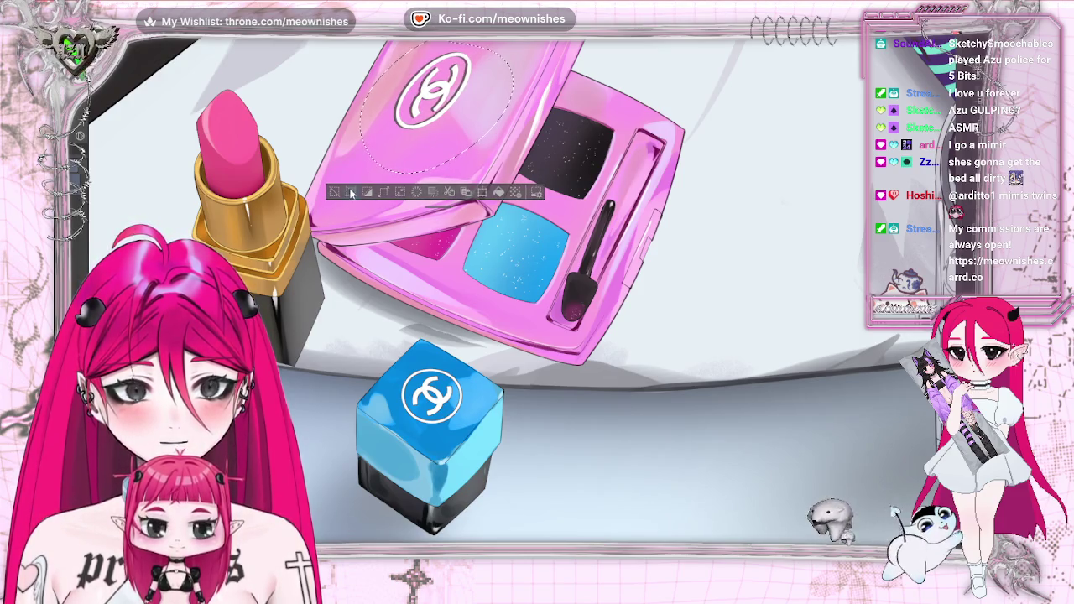
{"action": "left_click", "coordinate": [353, 194]}
{"action": "key", "text": "ctrl+minus"}
{"action": "key", "text": "ctrl+minus"}
{"action": "key", "text": "ctrl+minus"}
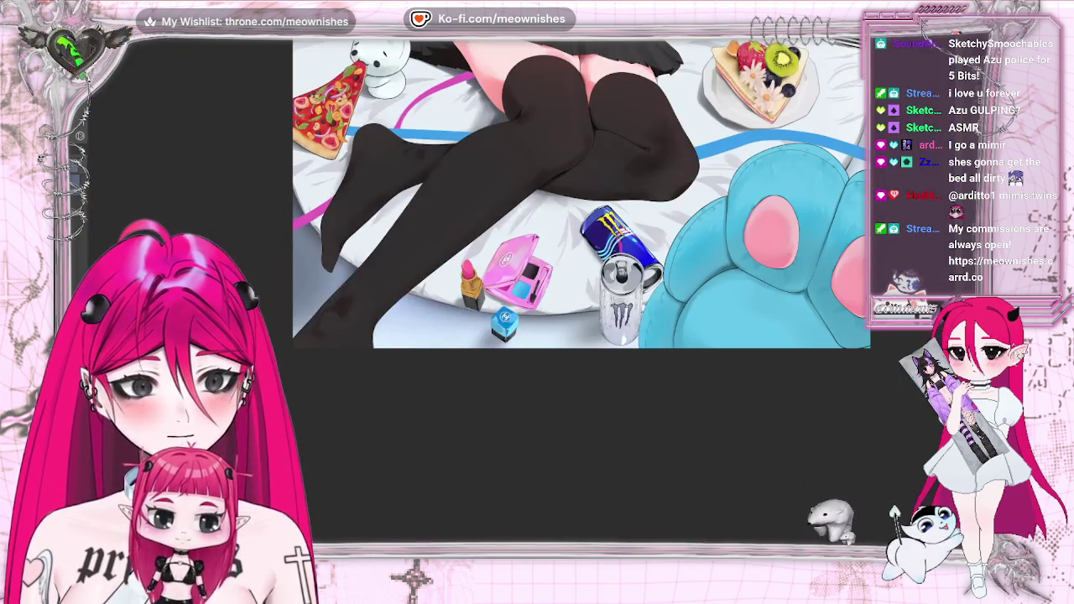
{"action": "scroll", "coordinate": [519, 304], "scroll_direction": "up", "scroll_amount": 5}
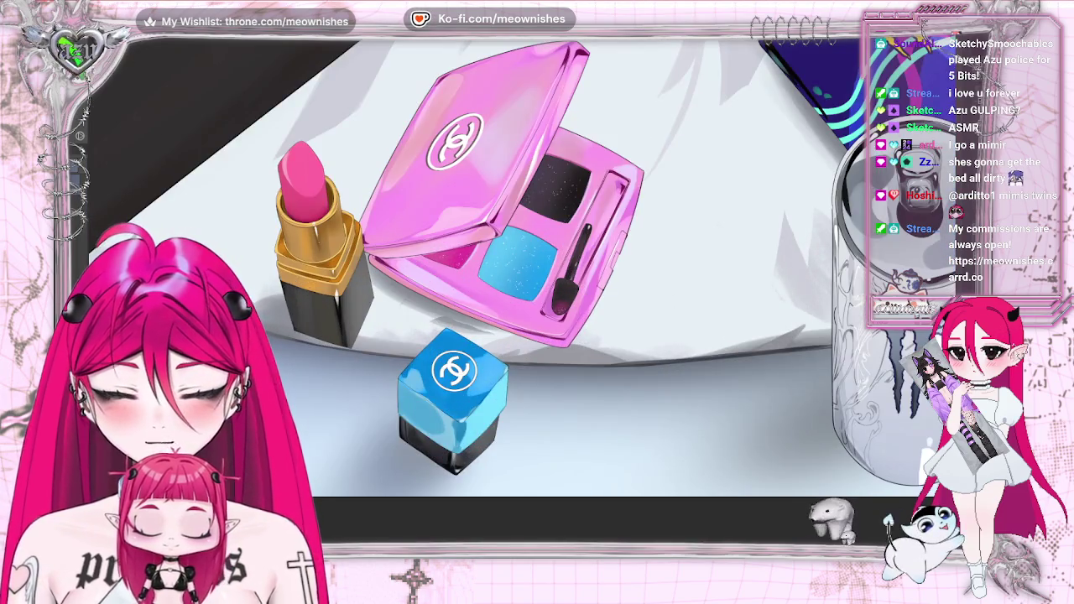
- Draw an ellipse selection around the cube's logo, then clear the selection
{"action": "left_click_drag", "start_coordinate": [403, 326], "coordinate": [518, 420]}
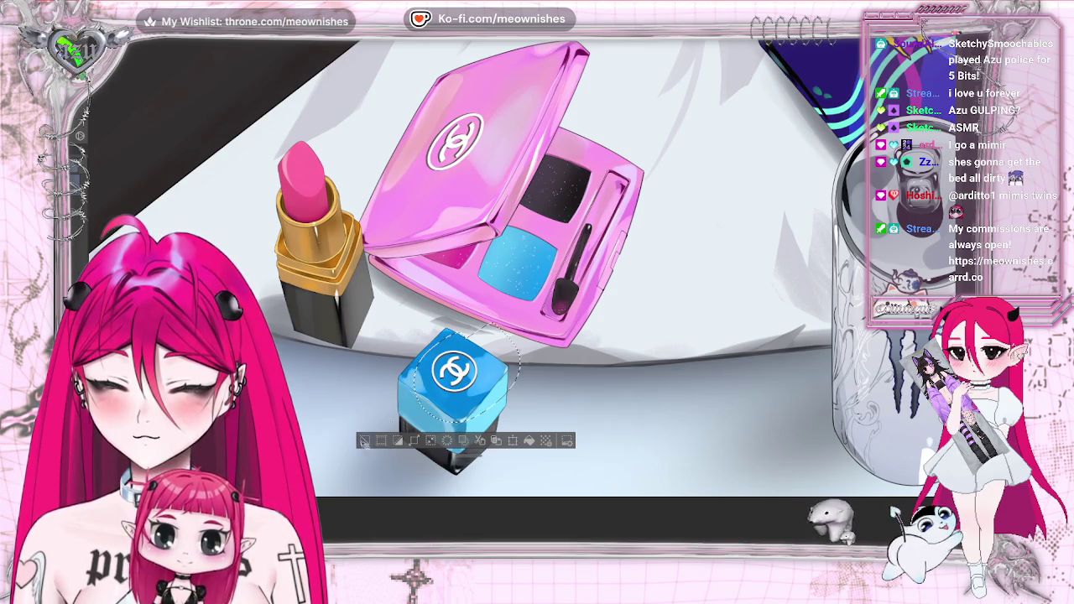
{"action": "key", "text": "ctrl+d"}
{"action": "scroll", "coordinate": [537, 268], "scroll_direction": "down", "scroll_amount": 5}
{"action": "scroll", "coordinate": [537, 269], "scroll_direction": "up", "scroll_amount": 6}
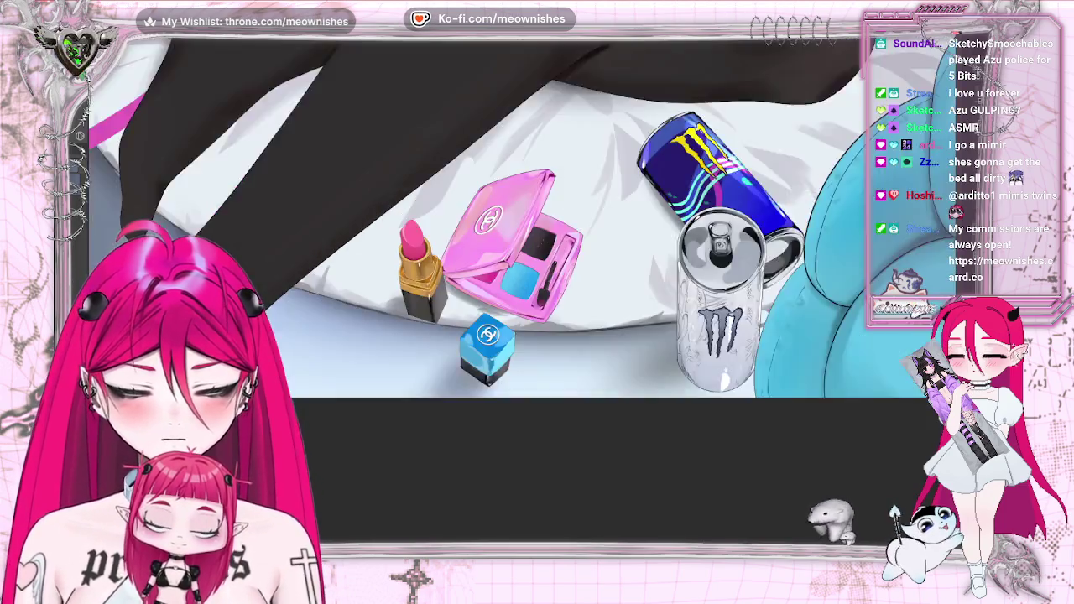
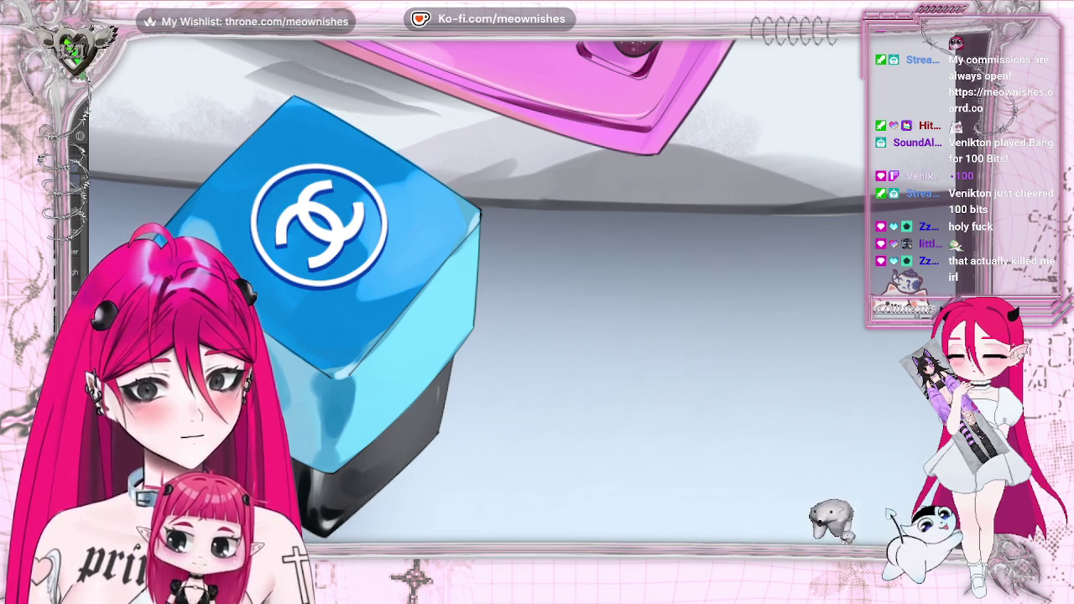
- Undo and then redo the last shading stroke on the blue cube
{"action": "key", "text": "ctrl+z"}
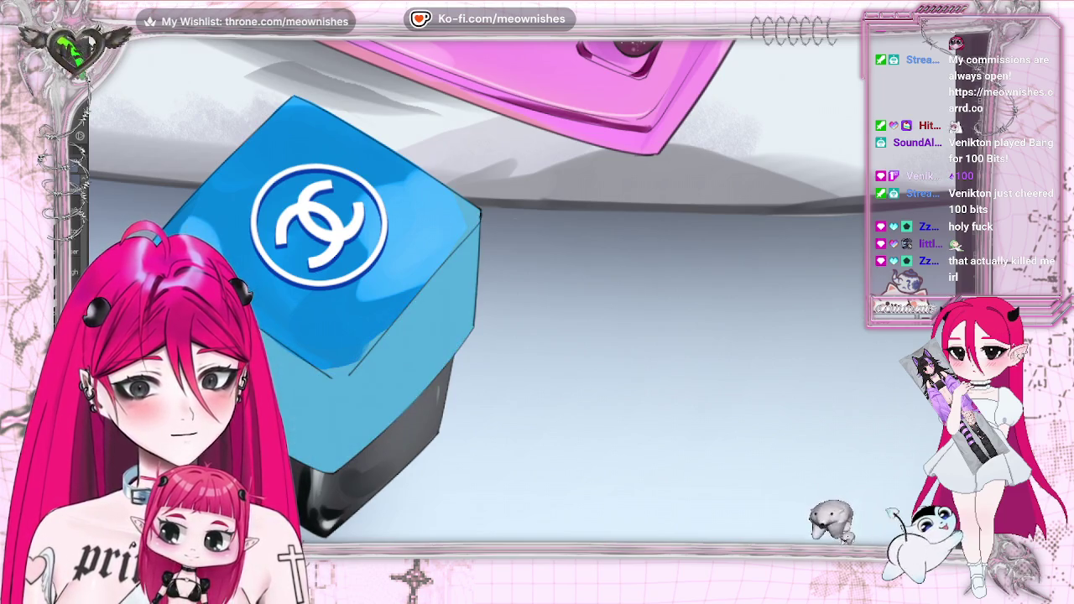
{"action": "key", "text": "ctrl+y"}
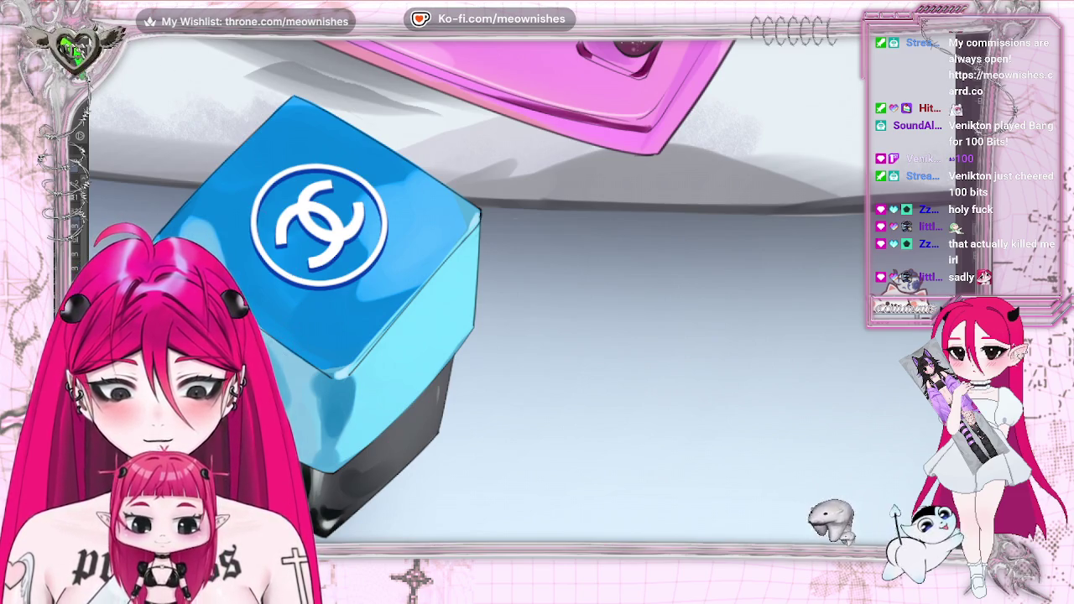
- Mirror the canvas view to check proportions, unmirror it, then zoom out and back to the cube
{"action": "key", "text": "h"}
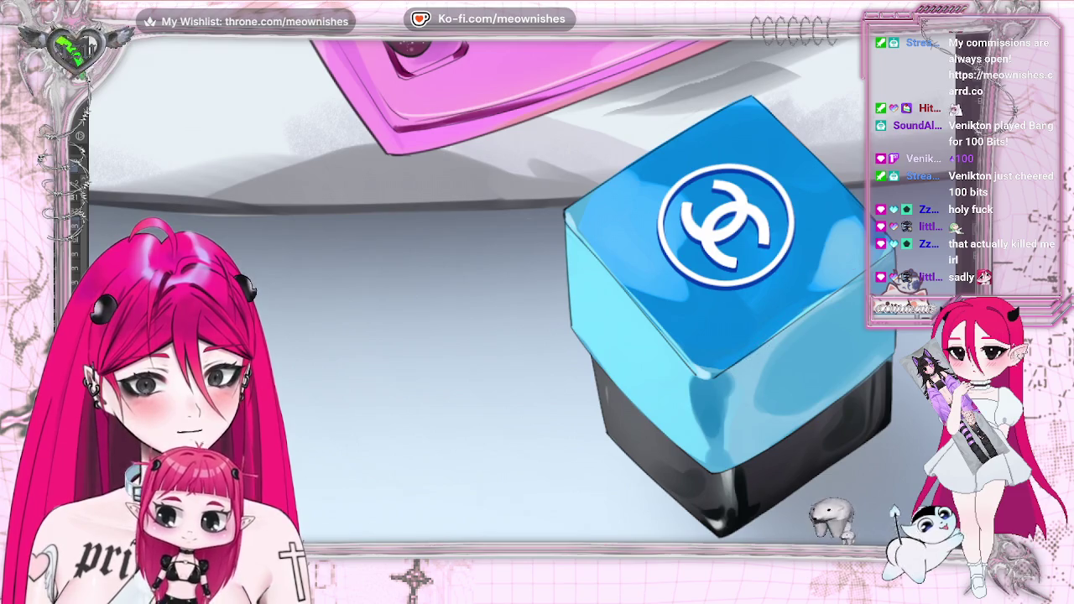
{"action": "key", "text": "h"}
{"action": "scroll", "coordinate": [474, 290], "scroll_direction": "down", "scroll_amount": 2}
{"action": "scroll", "coordinate": [474, 290], "scroll_direction": "down", "scroll_amount": 2}
{"action": "scroll", "coordinate": [474, 289], "scroll_direction": "down", "scroll_amount": 2}
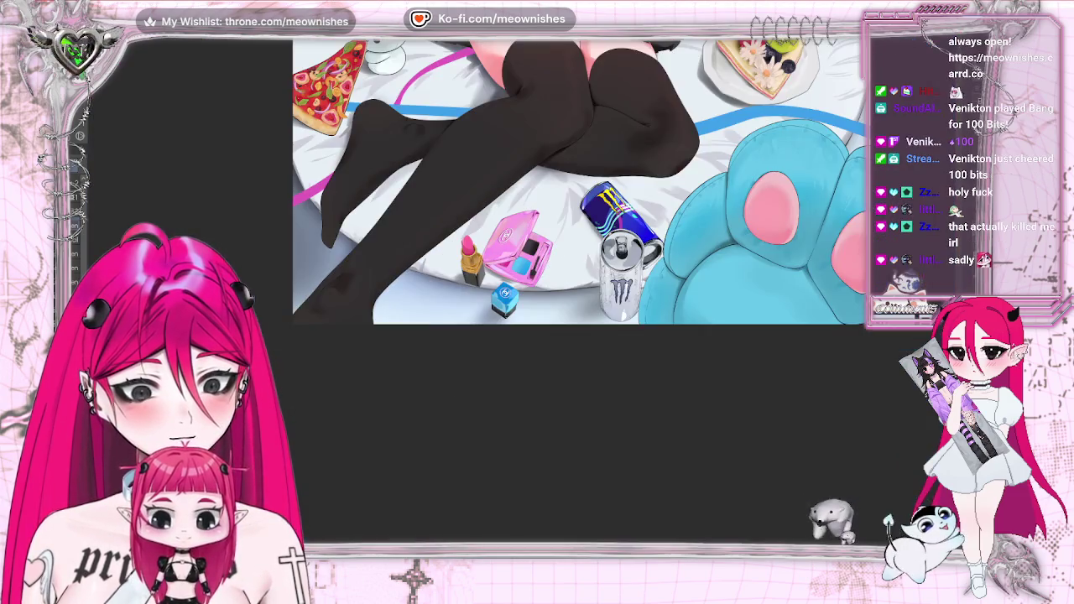
{"action": "scroll", "coordinate": [471, 339], "scroll_direction": "up", "scroll_amount": 5}
{"action": "scroll", "coordinate": [471, 338], "scroll_direction": "up", "scroll_amount": 2}
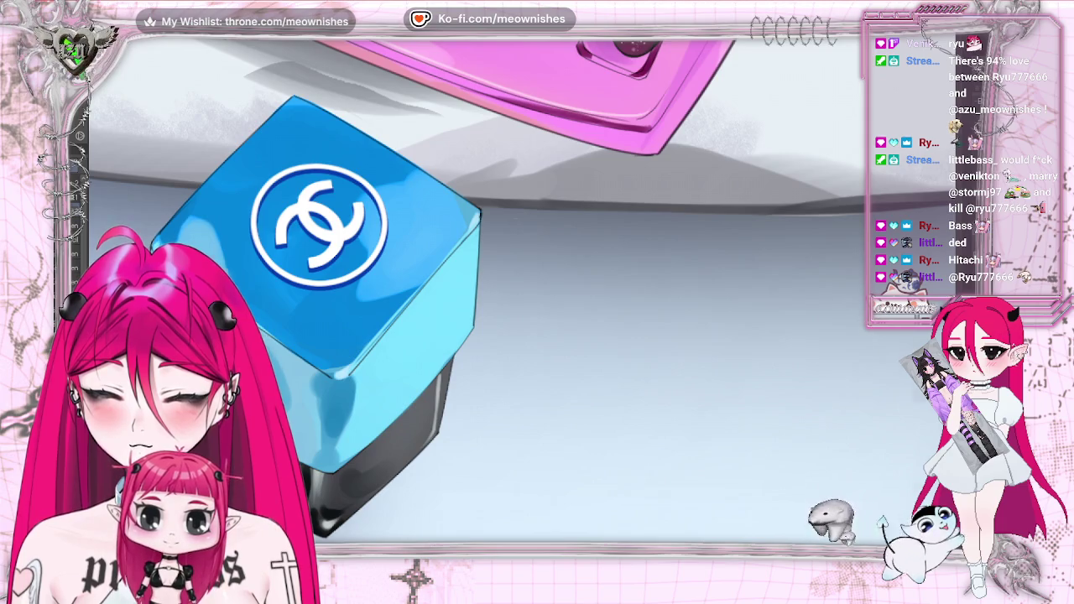
- Zoom and pan from the blue cube over to the girl's upper body and peace-sign hand
{"action": "scroll", "coordinate": [479, 290], "scroll_direction": "down", "scroll_amount": 3}
{"action": "scroll", "coordinate": [478, 289], "scroll_direction": "down", "scroll_amount": 1}
{"action": "scroll", "coordinate": [479, 289], "scroll_direction": "up", "scroll_amount": 2}
{"action": "scroll", "coordinate": [478, 289], "scroll_direction": "up", "scroll_amount": 2}
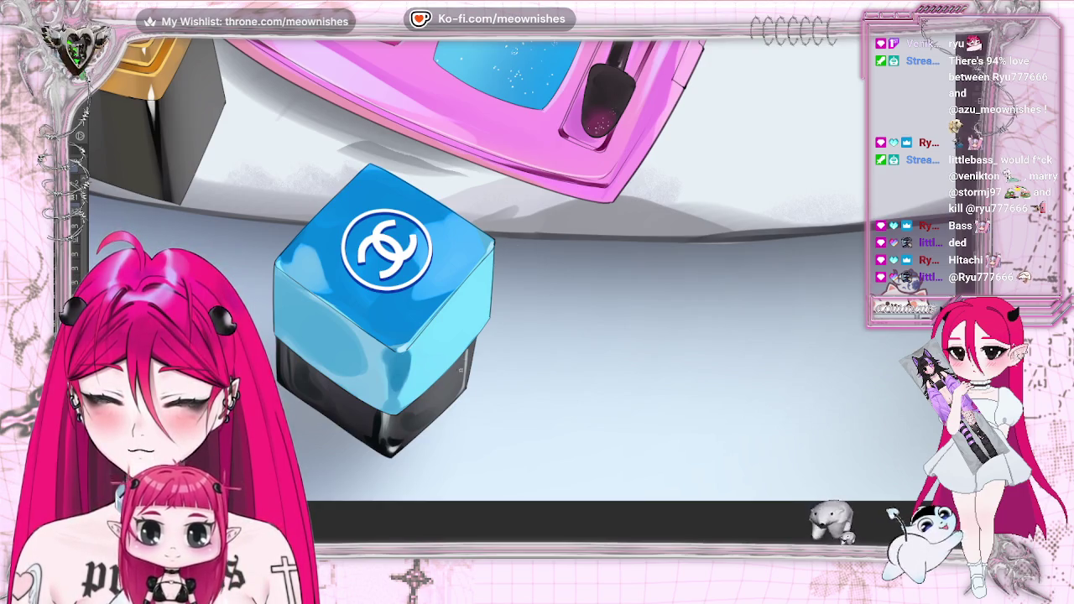
{"action": "scroll", "coordinate": [525, 291], "scroll_direction": "up", "scroll_amount": 2}
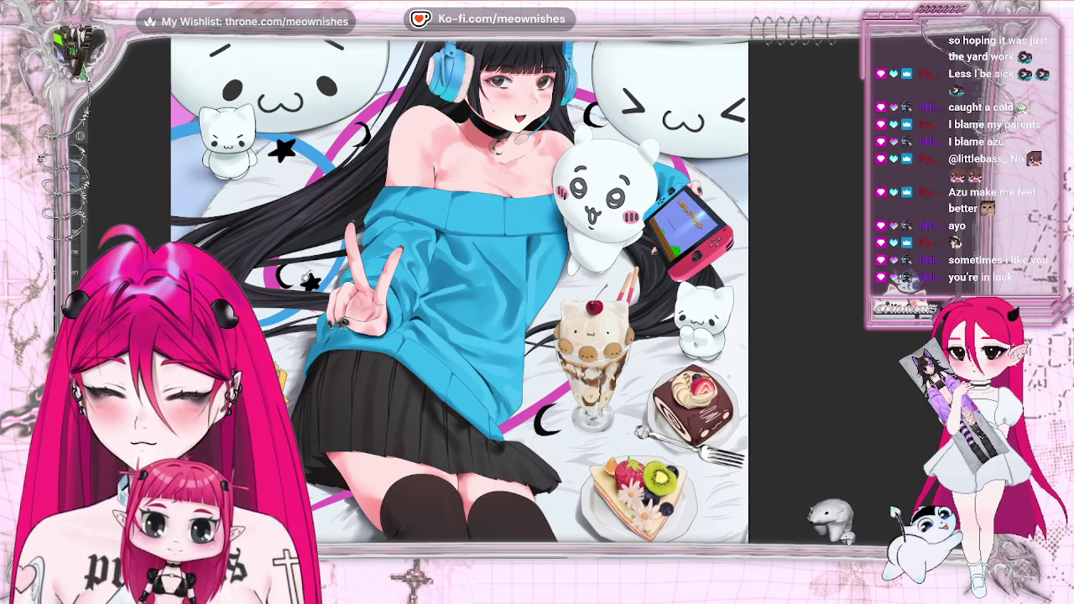
- Transform the star near the hand, confirm it, and clear the selection
{"action": "key", "text": "ctrl+t"}
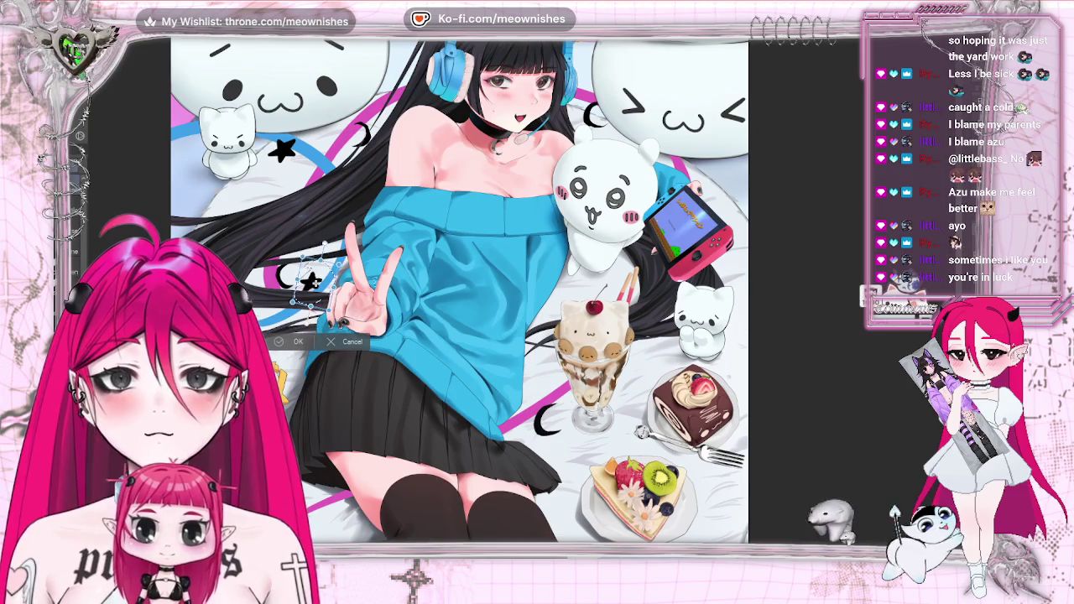
{"action": "key", "text": "Return"}
{"action": "key", "text": "ctrl+d"}
{"action": "key", "text": "ctrl+minus"}
{"action": "key", "text": "ctrl+minus"}
{"action": "key", "text": "ctrl+minus"}
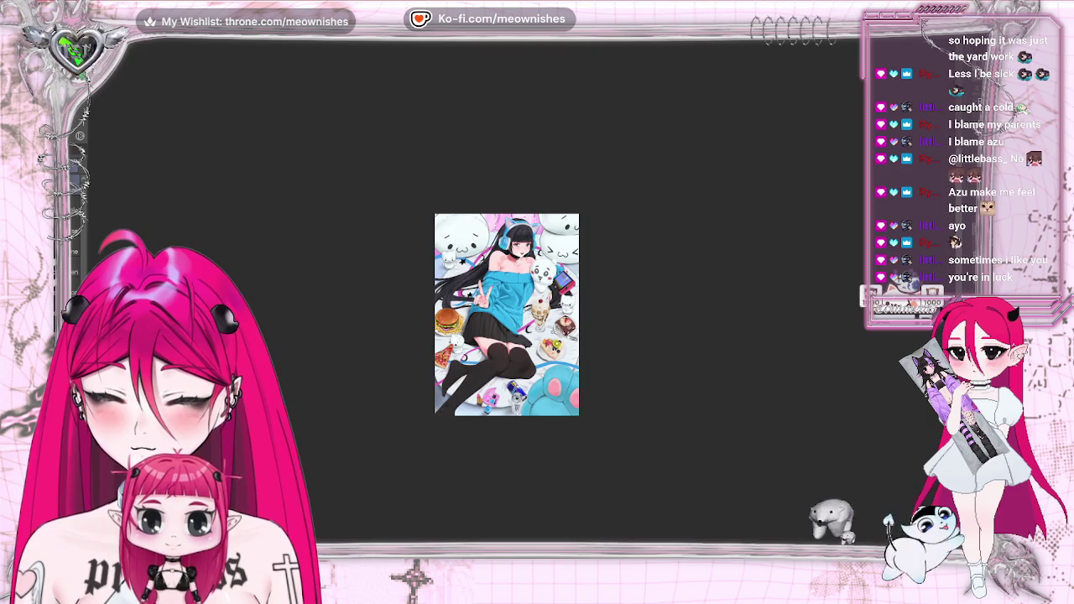
{"action": "key", "text": "ctrl+plus"}
{"action": "key", "text": "ctrl+plus"}
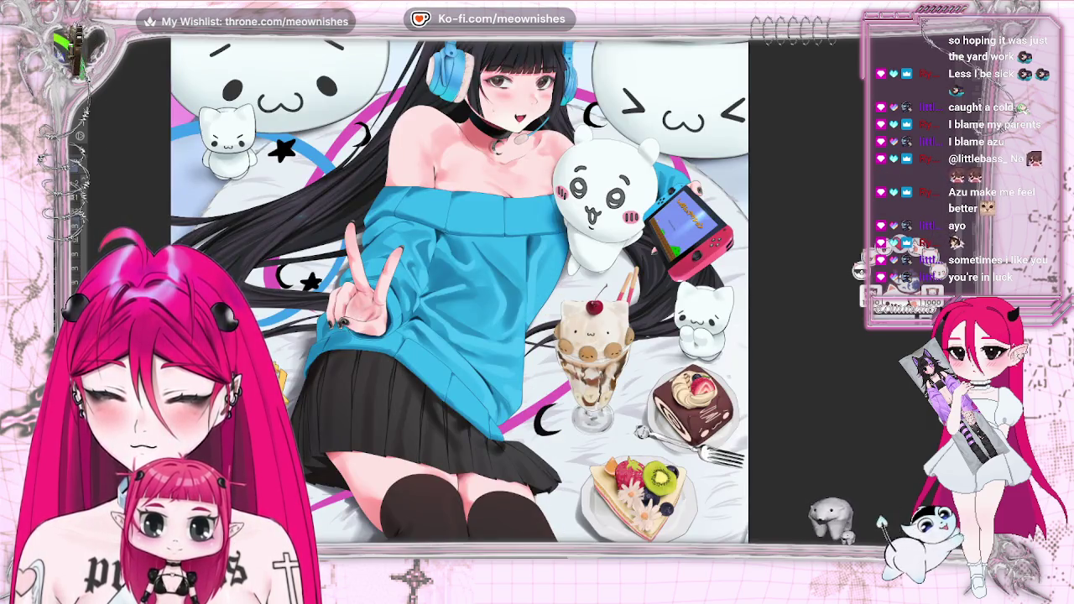
{"action": "scroll", "coordinate": [460, 294], "scroll_direction": "down", "scroll_amount": 3}
{"action": "scroll", "coordinate": [459, 290], "scroll_direction": "down", "scroll_amount": 2}
{"action": "scroll", "coordinate": [459, 290], "scroll_direction": "down", "scroll_amount": 2}
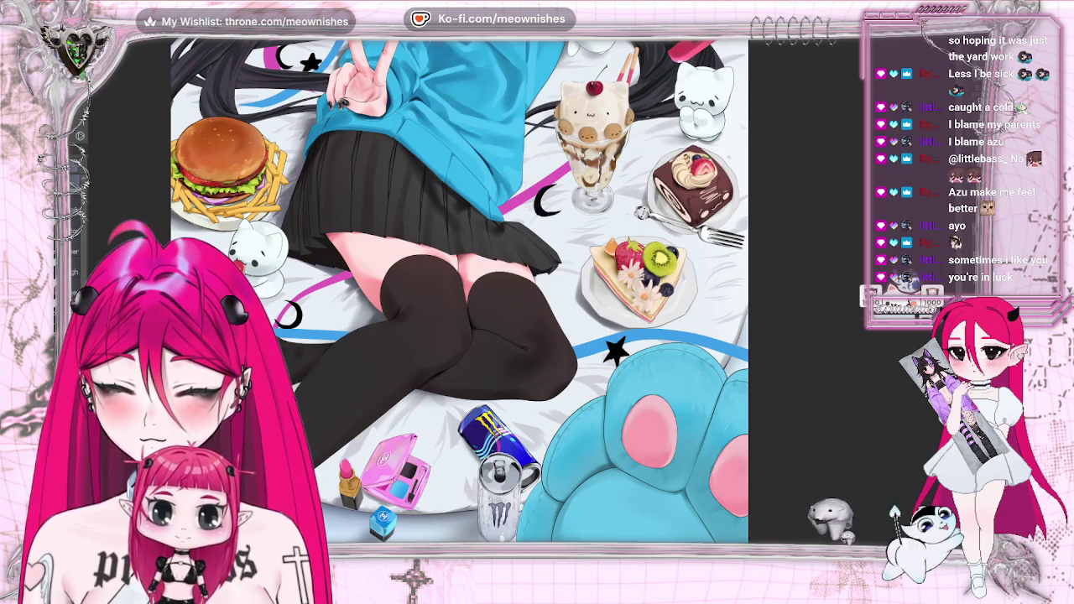
- Move the star beside the blue paw lower-left and draw a small black star by the thigh
{"action": "mouse_move", "coordinate": [643, 379]}
{"action": "left_mouse_down"}
{"action": "mouse_move", "coordinate": [618, 356]}
{"action": "mouse_move", "coordinate": [627, 356]}
{"action": "mouse_move", "coordinate": [607, 363]}
{"action": "left_mouse_up"}
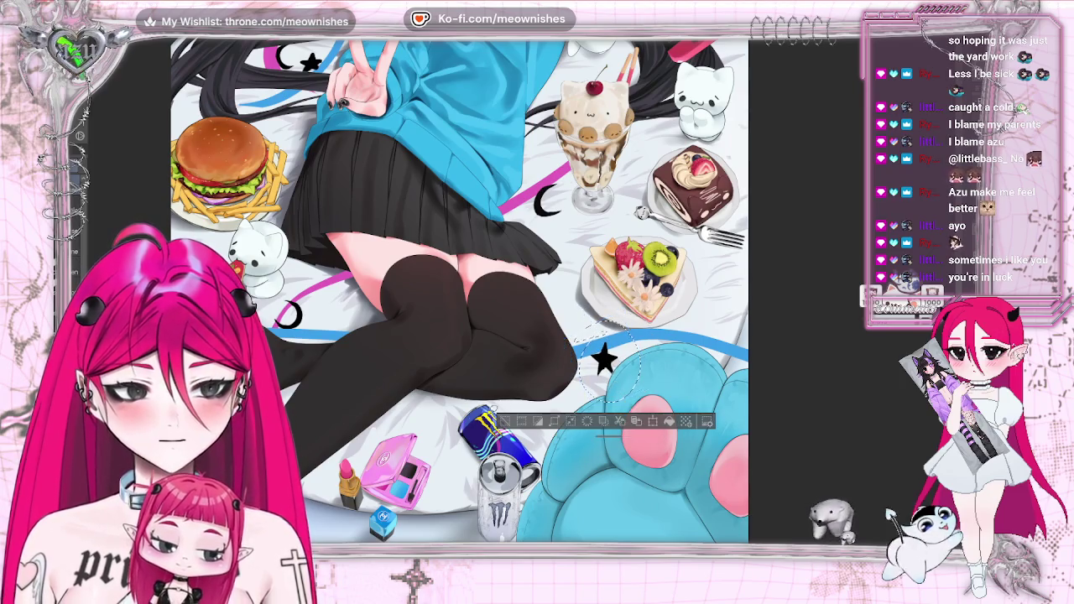
{"action": "key", "text": "Return"}
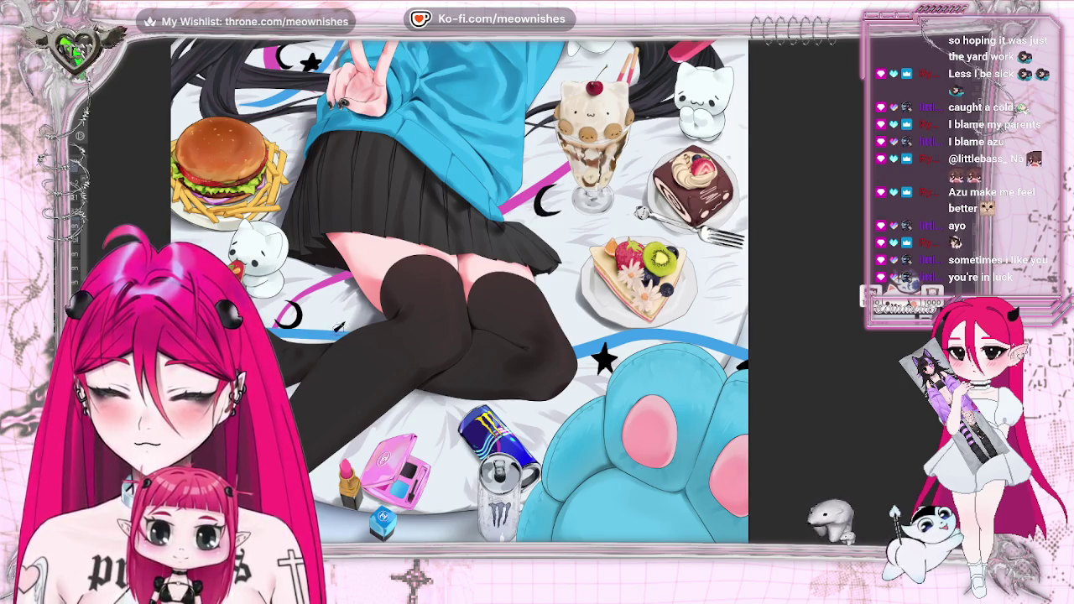
{"action": "key", "text": "ctrl+z"}
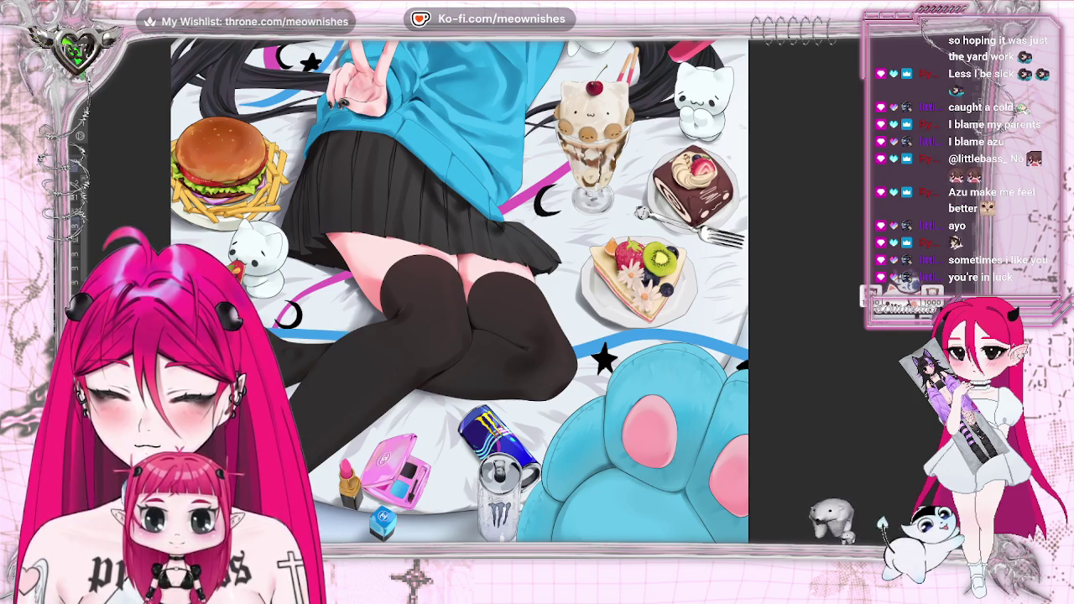
{"action": "left_click_drag", "start_coordinate": [346, 321], "coordinate": [351, 332]}
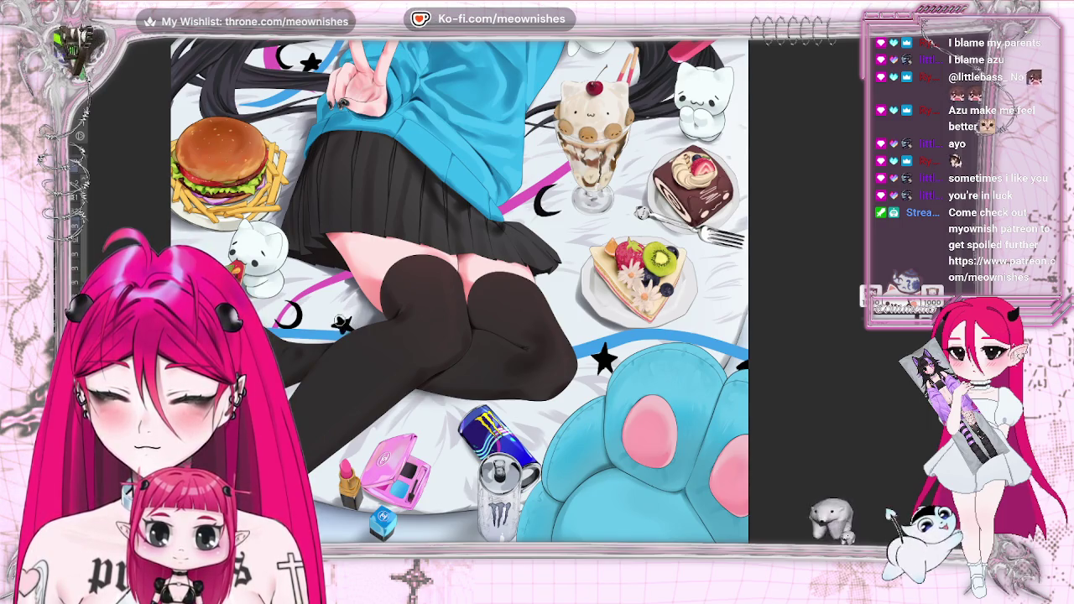